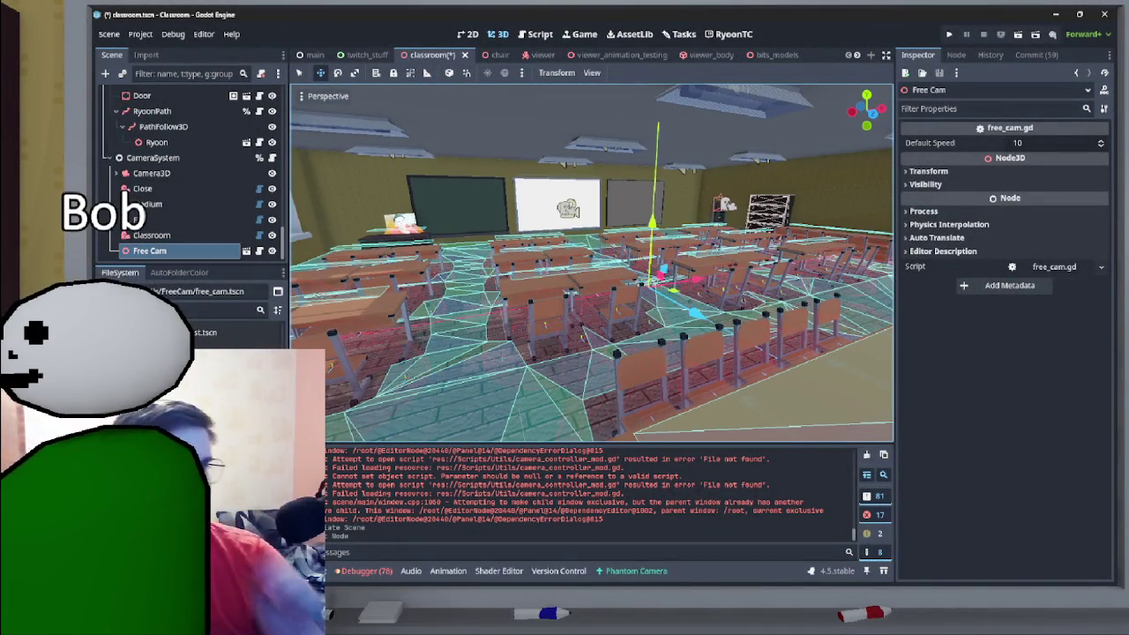
- Inspect the PhantomCameraHost and Camera3D nodes in the Scene dock
{"action": "scroll", "coordinate": [225, 219], "scroll_direction": "up", "scroll_amount": 1}
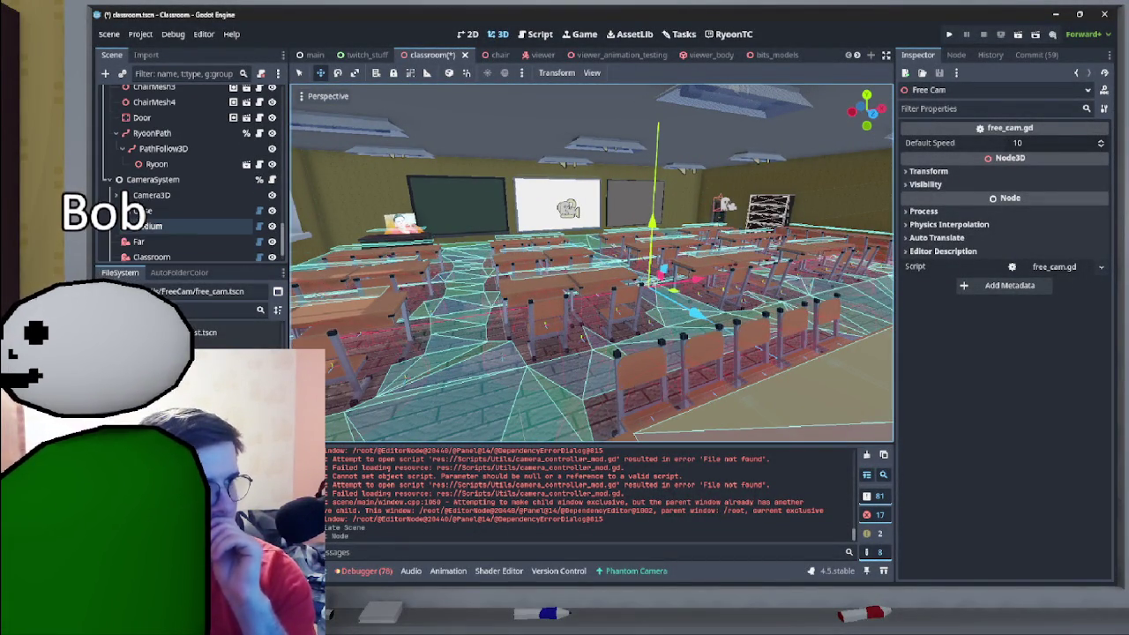
{"action": "left_click", "coordinate": [203, 210]}
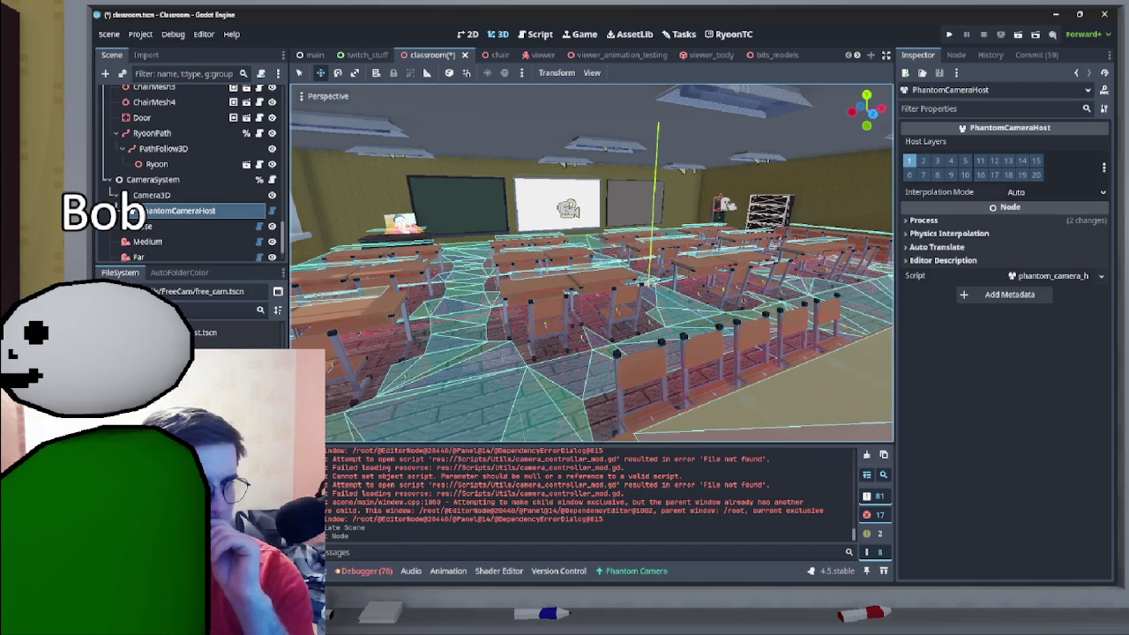
{"action": "left_click", "coordinate": [221, 195]}
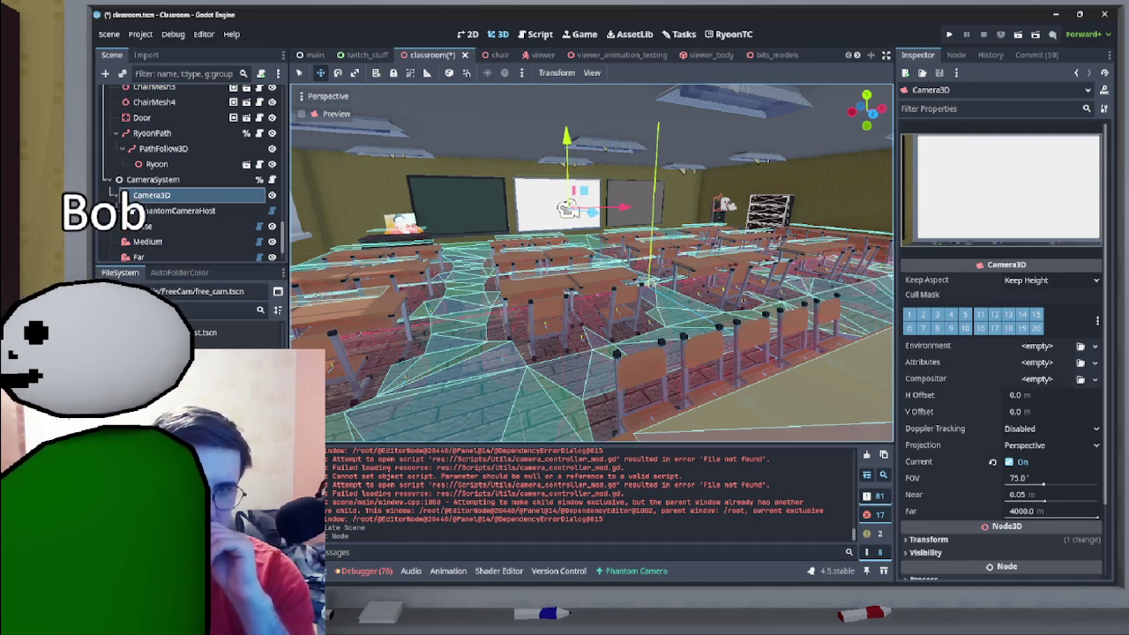
{"action": "scroll", "coordinate": [1004, 353], "scroll_direction": "down", "scroll_amount": 2}
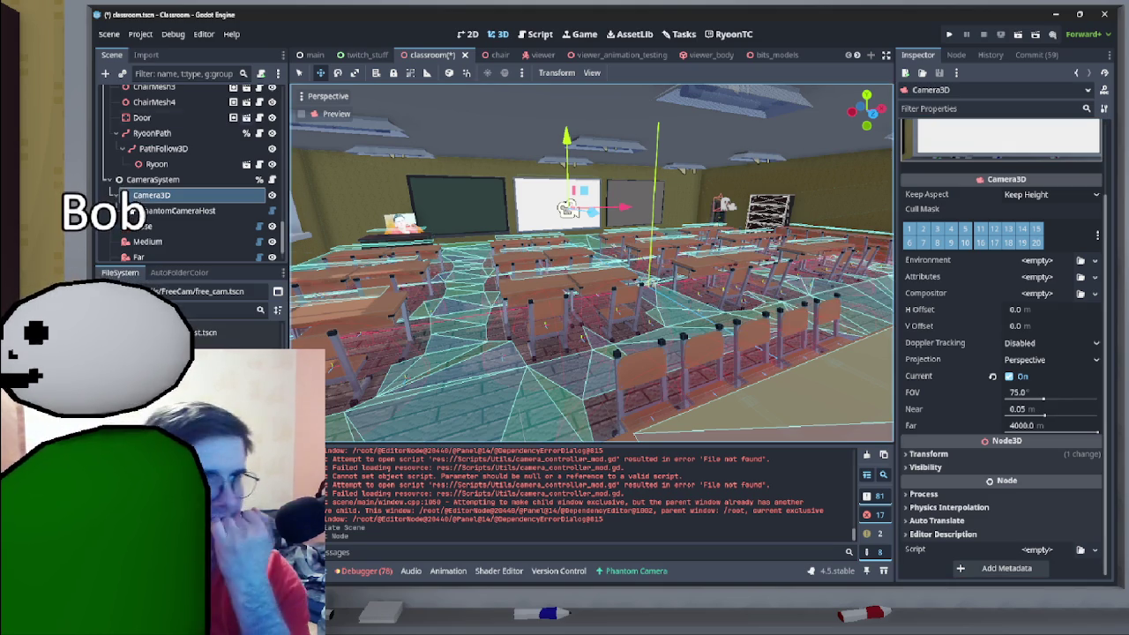
{"action": "scroll", "coordinate": [189, 172], "scroll_direction": "up", "scroll_amount": 10}
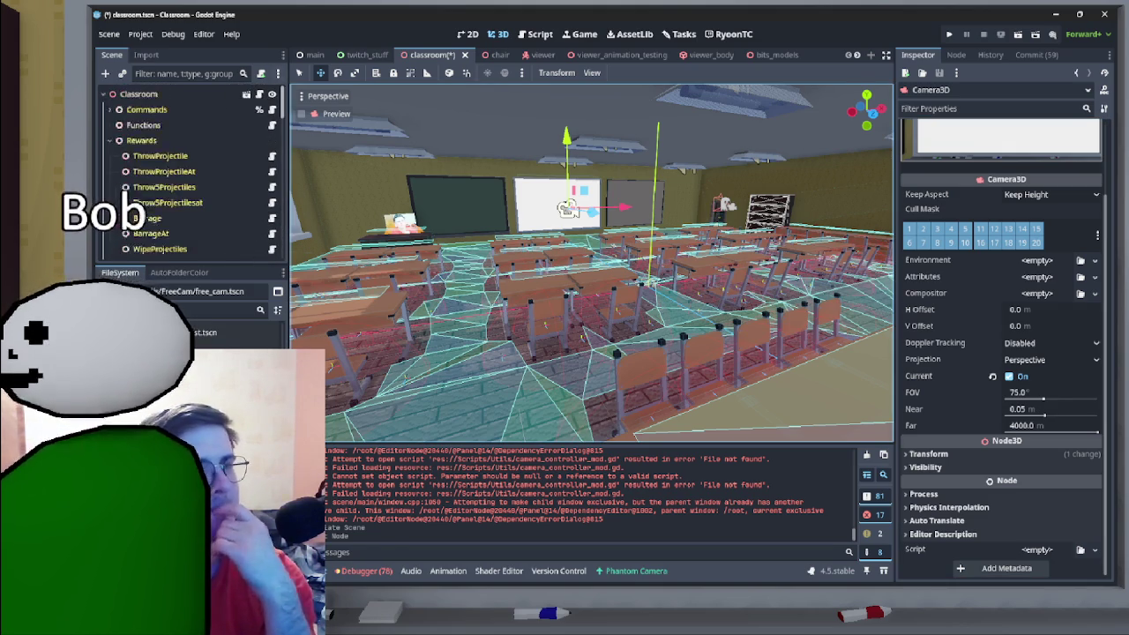
- Open classroom.gd in the Script editor from classroom's script icon
{"action": "left_click", "coordinate": [272, 93]}
{"action": "scroll", "coordinate": [653, 247], "scroll_direction": "down", "scroll_amount": 1}
{"action": "scroll", "coordinate": [653, 247], "scroll_direction": "up", "scroll_amount": 1}
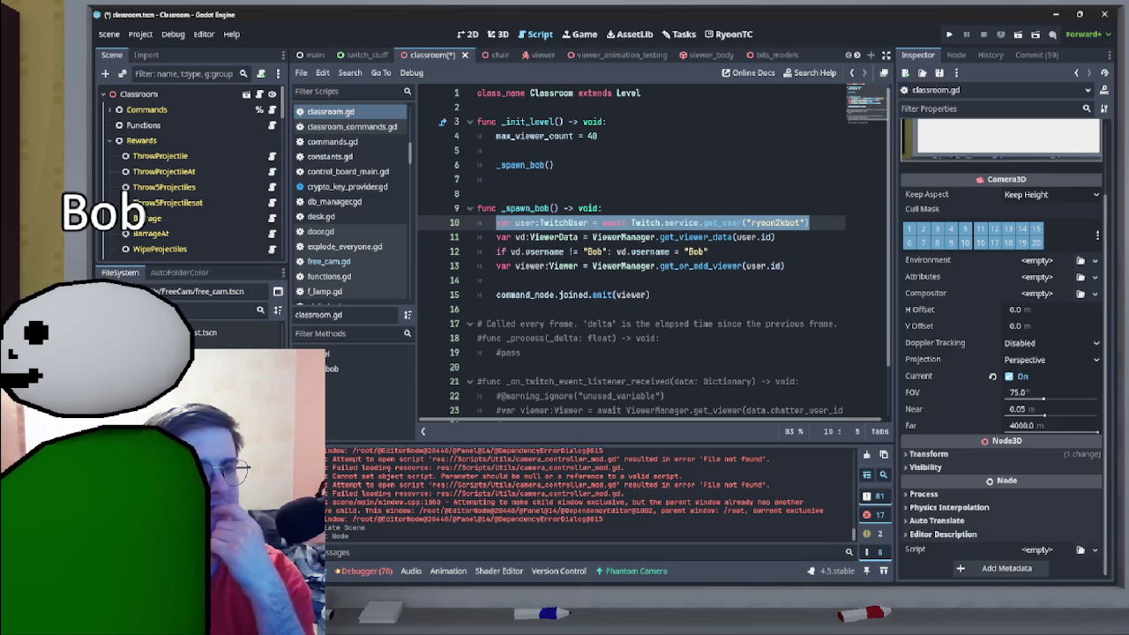
- Uncomment the _process function on lines 17–19 of classroom.gd
{"action": "mouse_move", "coordinate": [522, 352]}
{"action": "left_mouse_down"}
{"action": "mouse_move", "coordinate": [478, 324]}
{"action": "mouse_move", "coordinate": [477, 338]}
{"action": "left_mouse_up"}
{"action": "key", "text": "ctrl+k"}
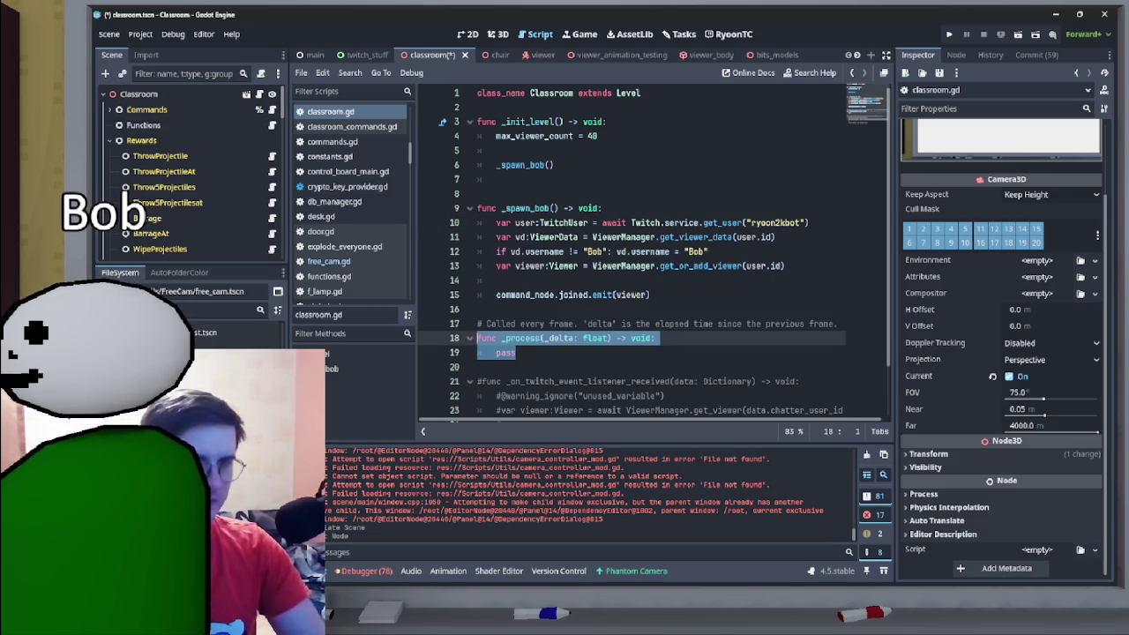
{"action": "left_click", "coordinate": [141, 33]}
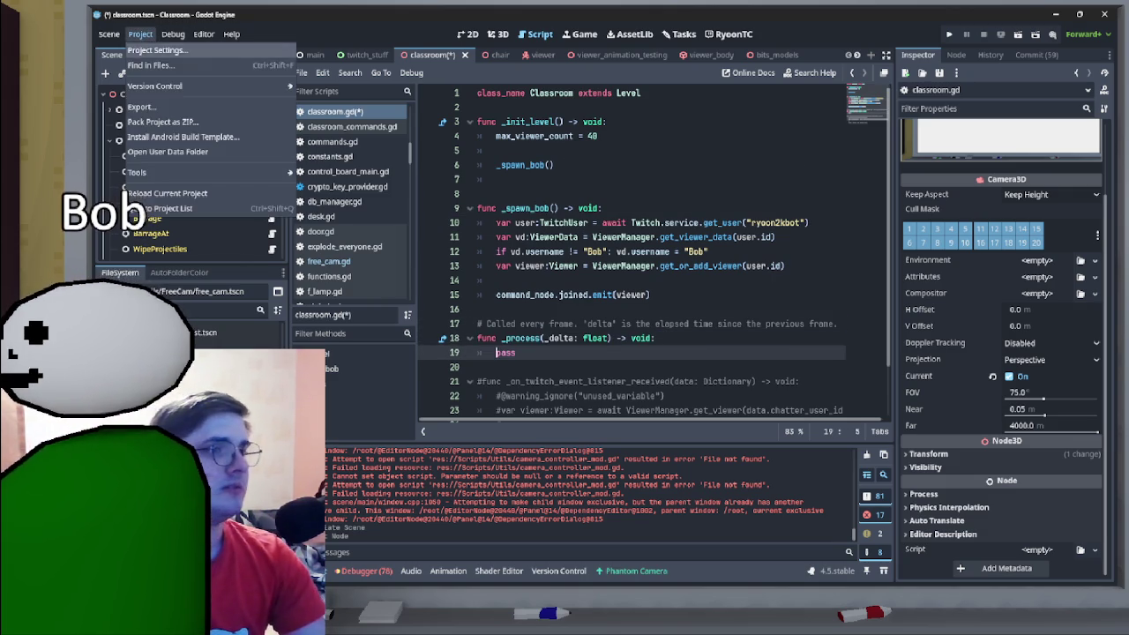
{"action": "left_click", "coordinate": [164, 51]}
{"action": "left_click", "coordinate": [277, 164]}
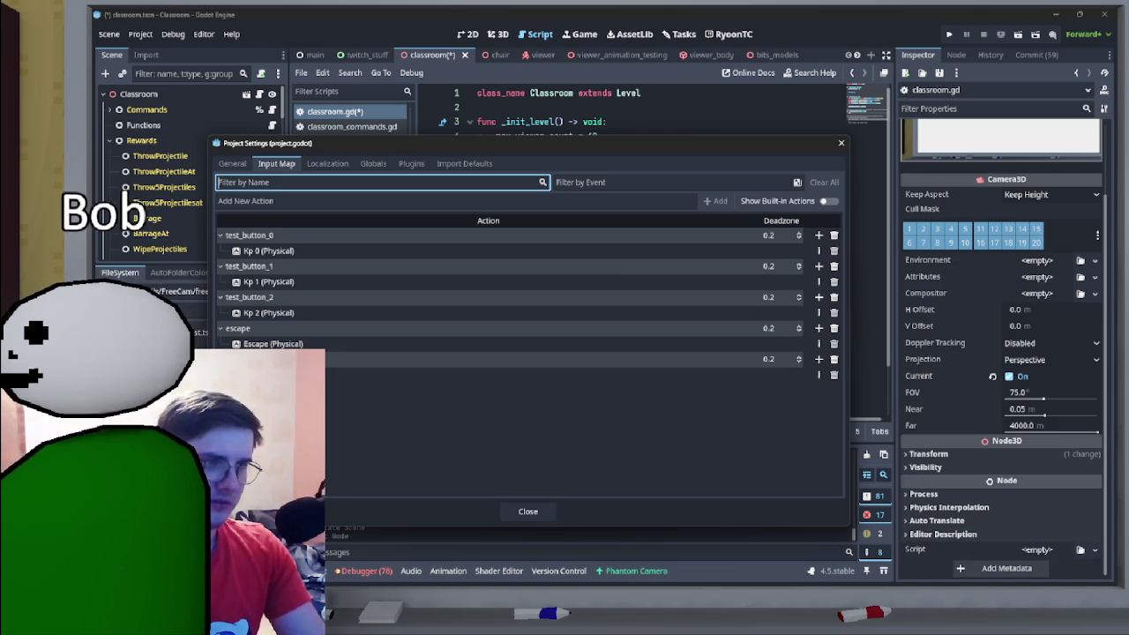
- Add a free_cam_toggle input action bound to keypad minus (Kp Subtract)
{"action": "left_click", "coordinate": [353, 201]}
{"action": "type", "text": "fre_"}
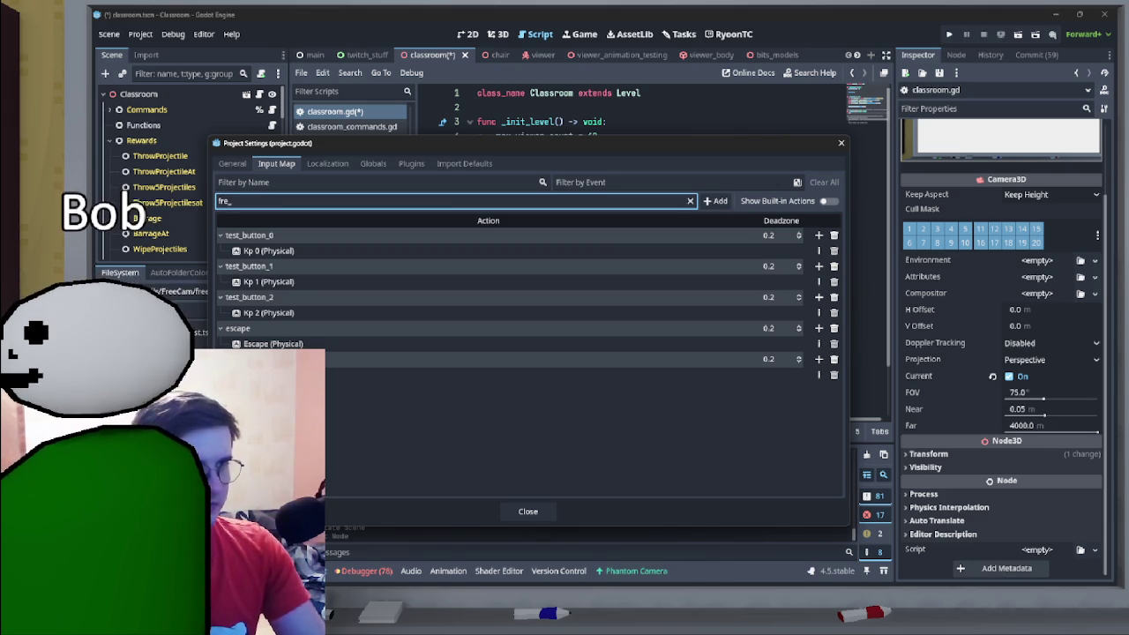
{"action": "key", "text": "BackSpace"}
{"action": "type", "text": "e_ca"}
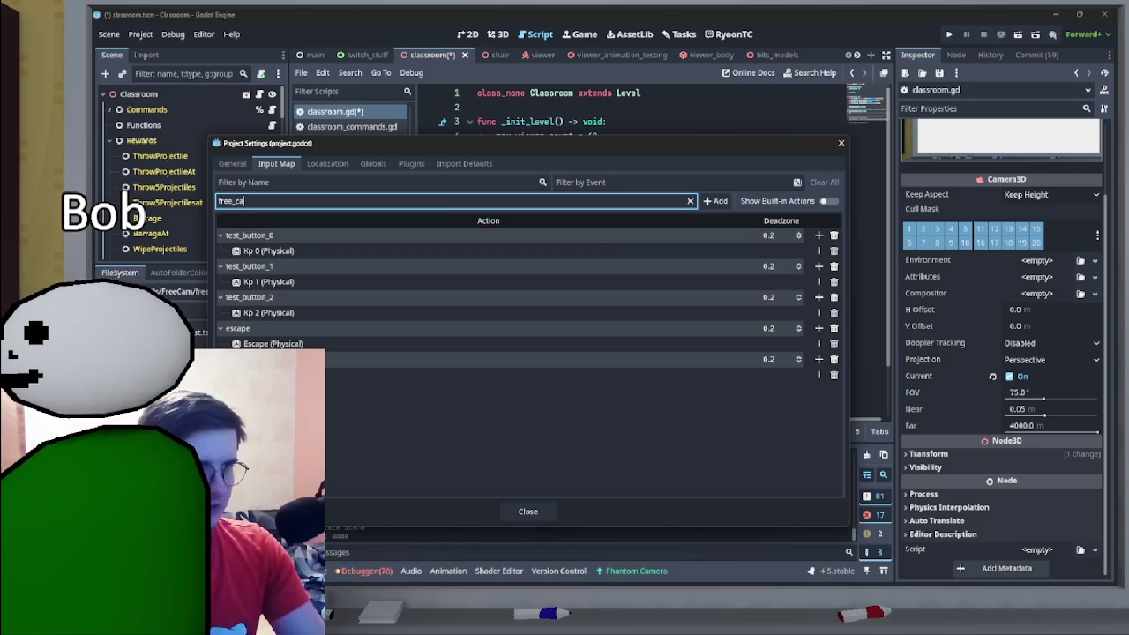
{"action": "type", "text": "m_toggle"}
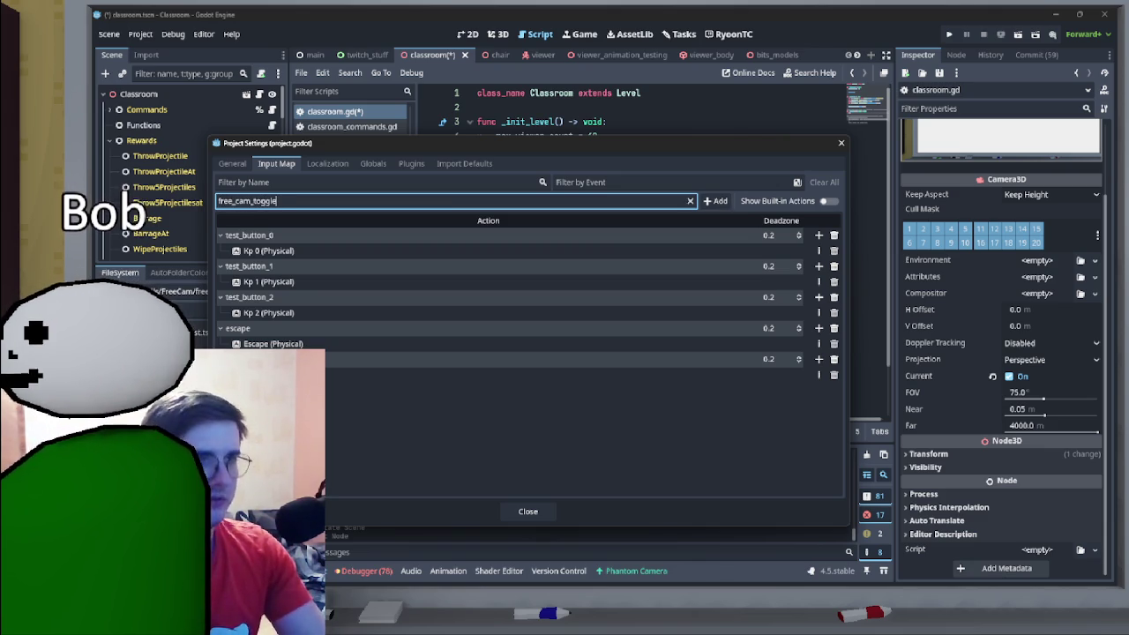
{"action": "key", "text": "Return"}
{"action": "left_click", "coordinate": [819, 390]}
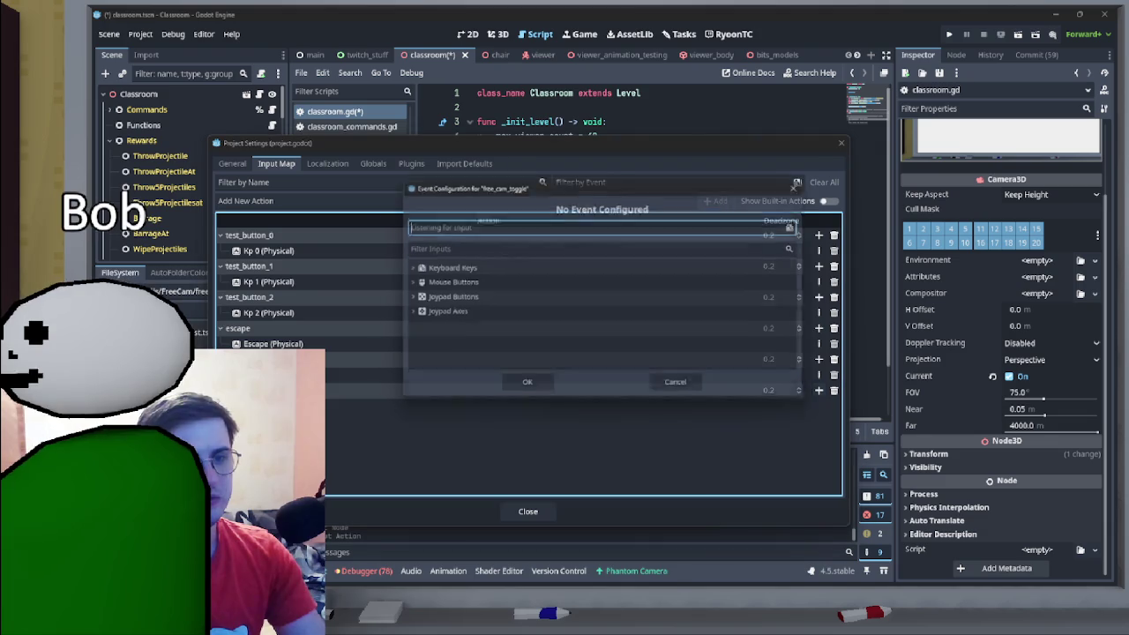
{"action": "key", "text": "KP_Subtract"}
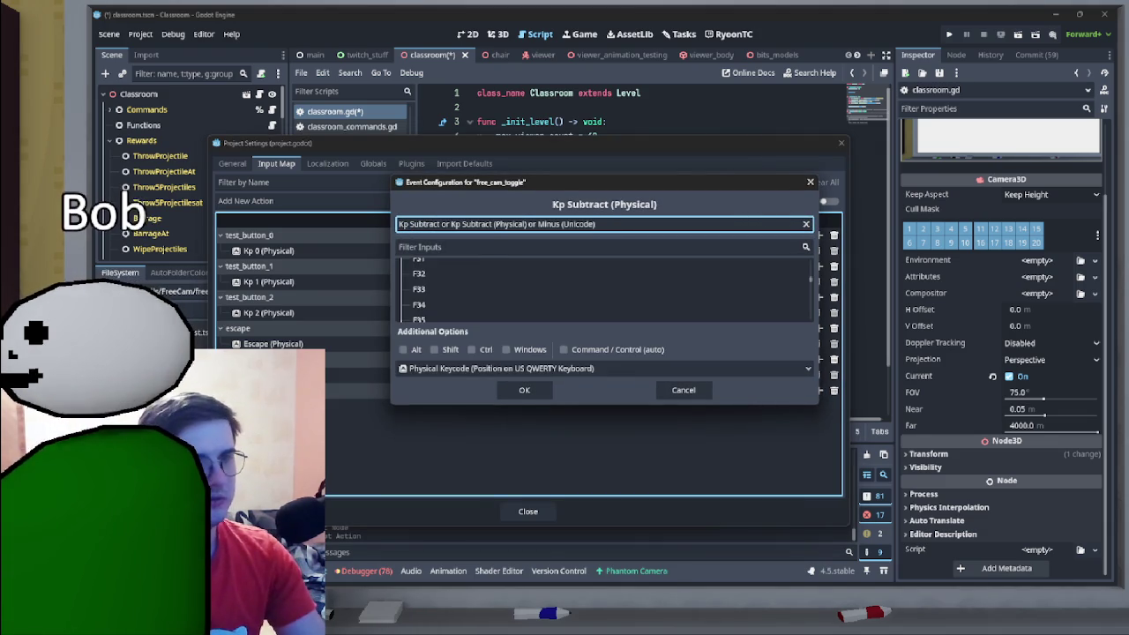
{"action": "left_click", "coordinate": [524, 390]}
{"action": "left_click", "coordinate": [528, 511]}
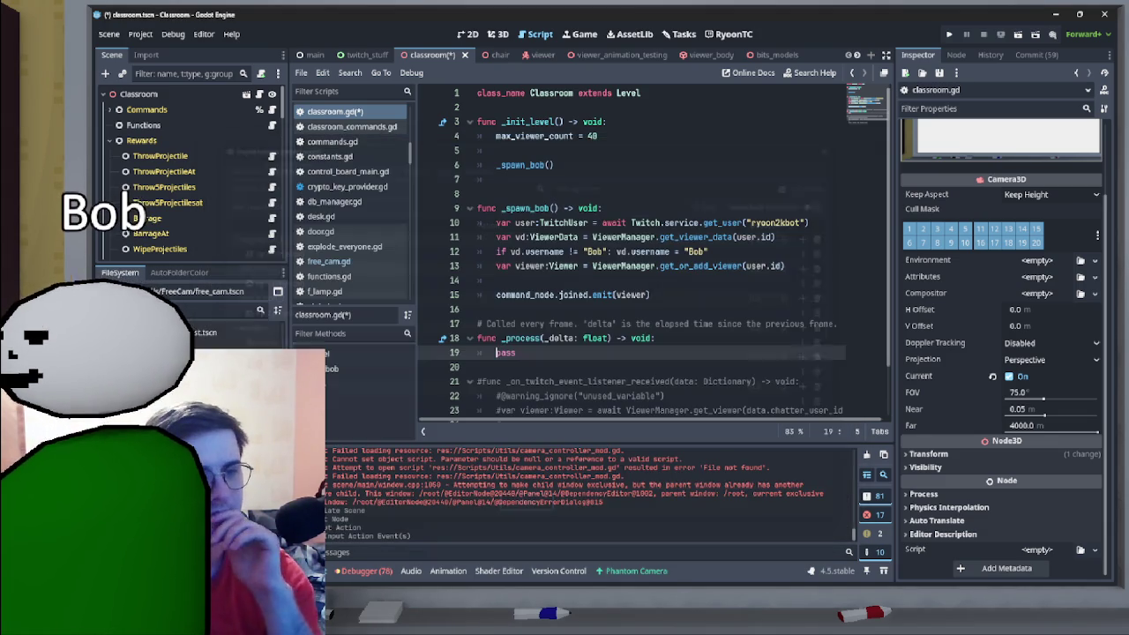
- Above pass, start an if Input.is_action_just_released( call via autocomplete
{"action": "key", "text": "Return"}
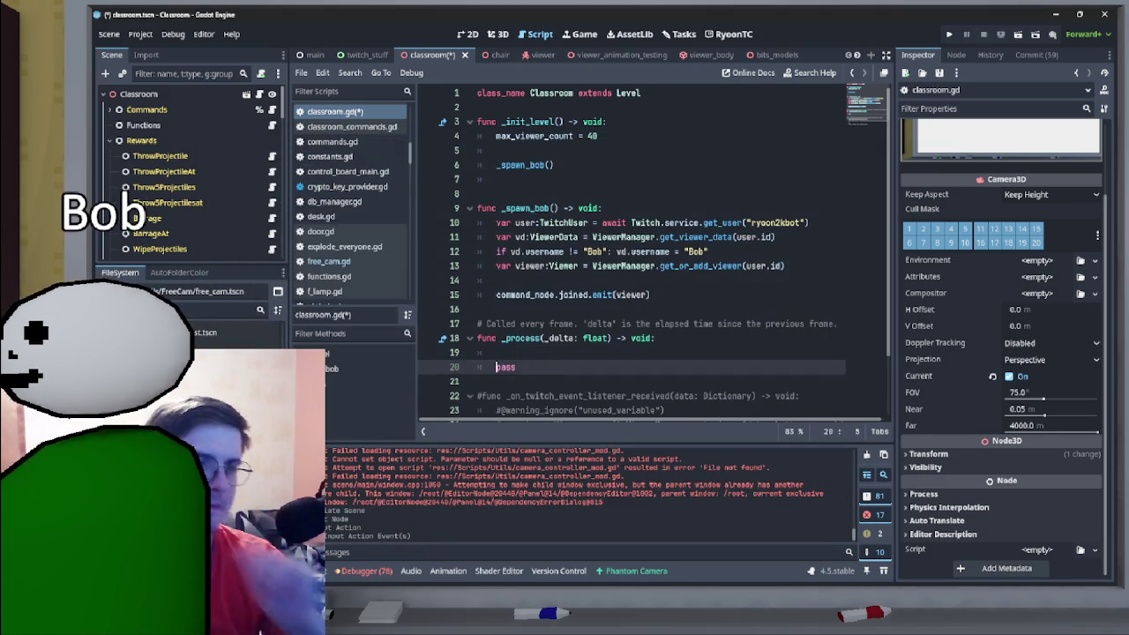
{"action": "key", "text": "Up"}
{"action": "type", "text": "if Input.is"}
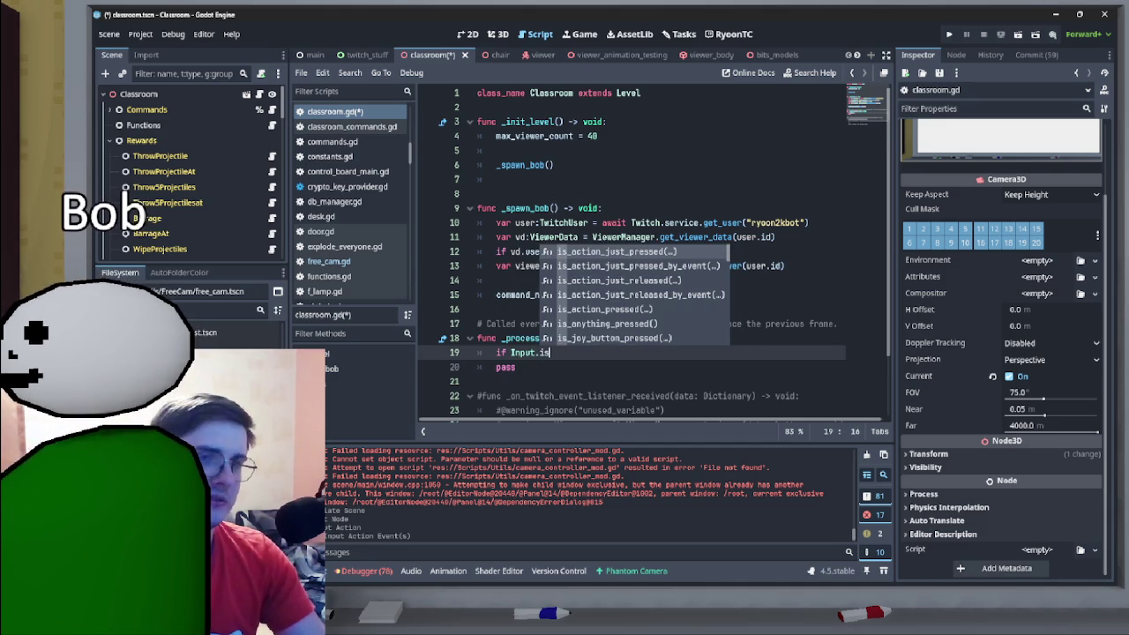
{"action": "key", "text": "Down"}
{"action": "key", "text": "Down"}
{"action": "key", "text": "Return"}
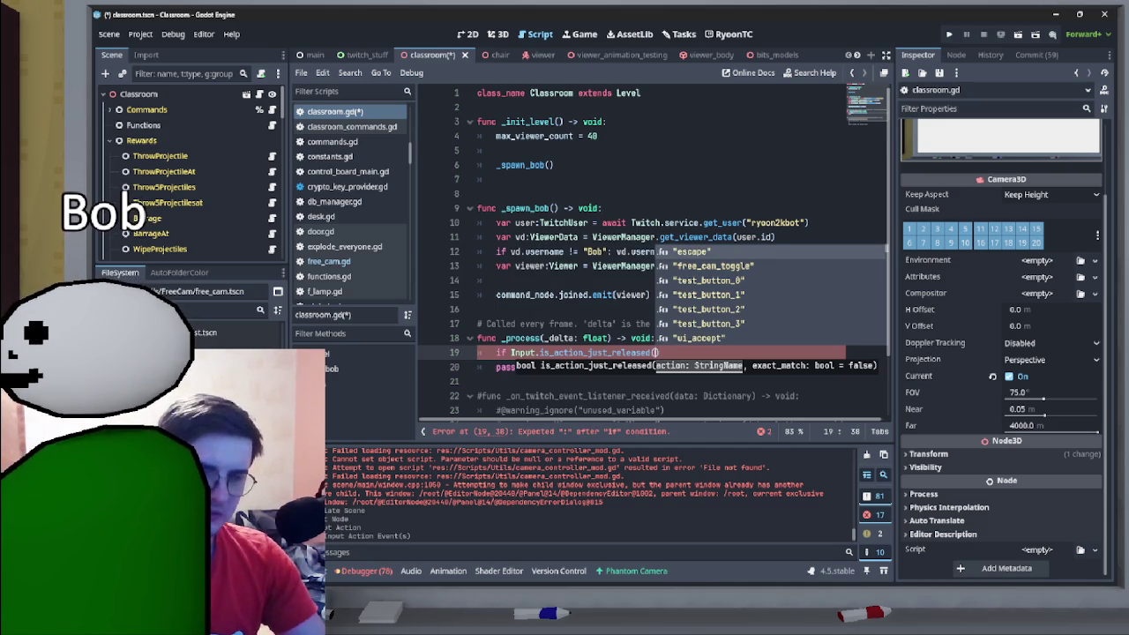
- Fill in the "free_cam_toggle" argument and close the condition with a colon
{"action": "type", "text": "free()"}
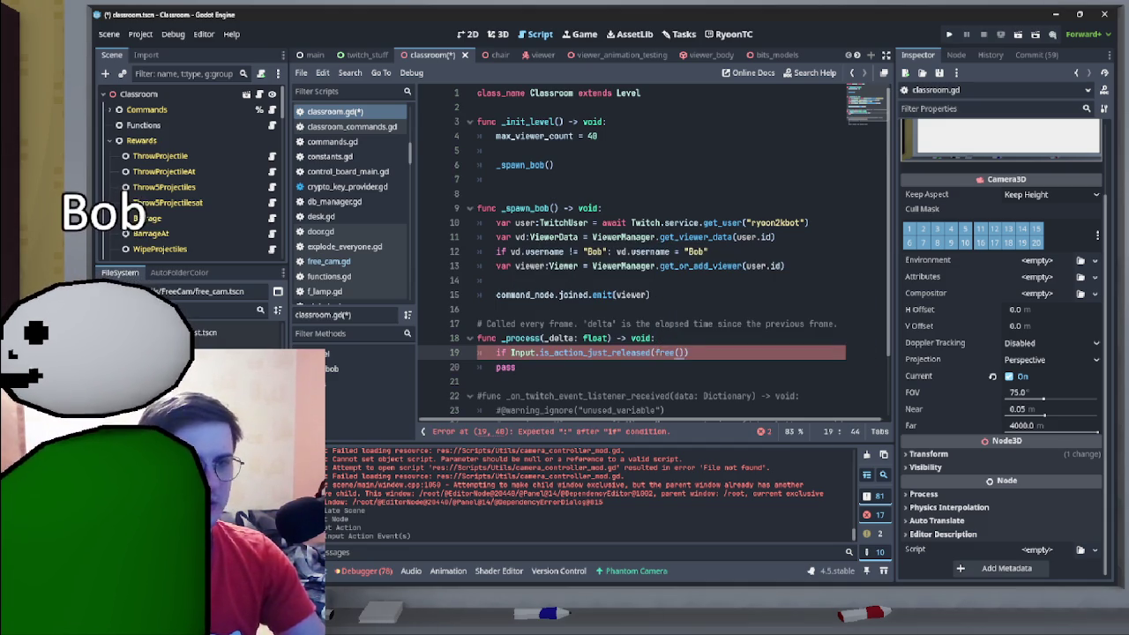
{"action": "key", "text": "BackSpace"}
{"action": "key", "text": "BackSpace"}
{"action": "key", "text": "BackSpace"}
{"action": "type", "text": "e"}
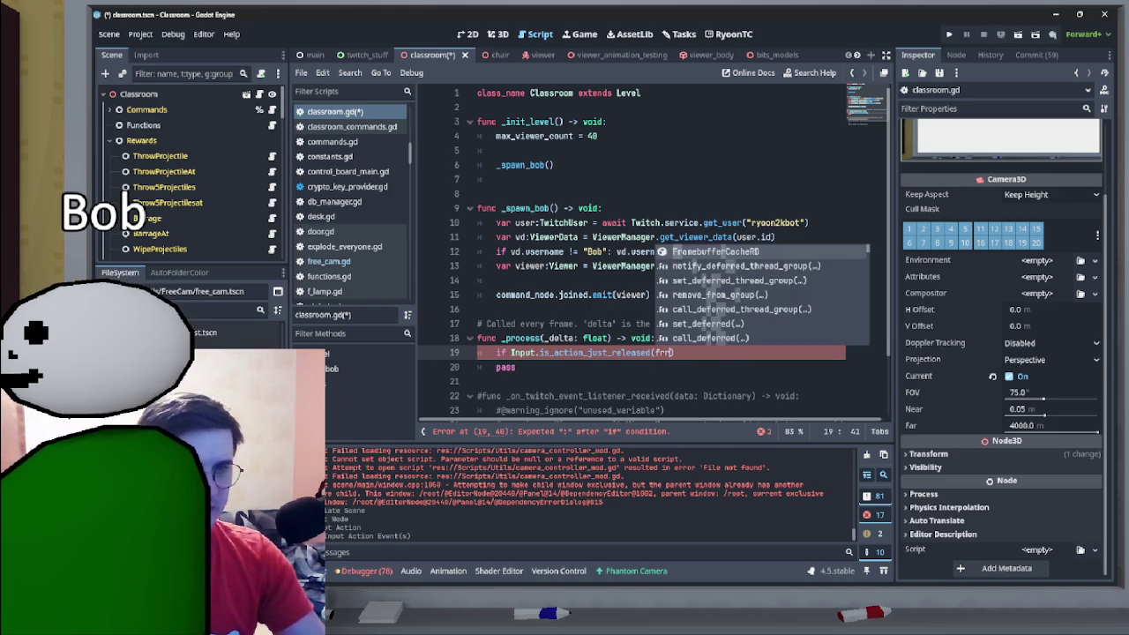
{"action": "key", "text": "BackSpace"}
{"action": "key", "text": "BackSpace"}
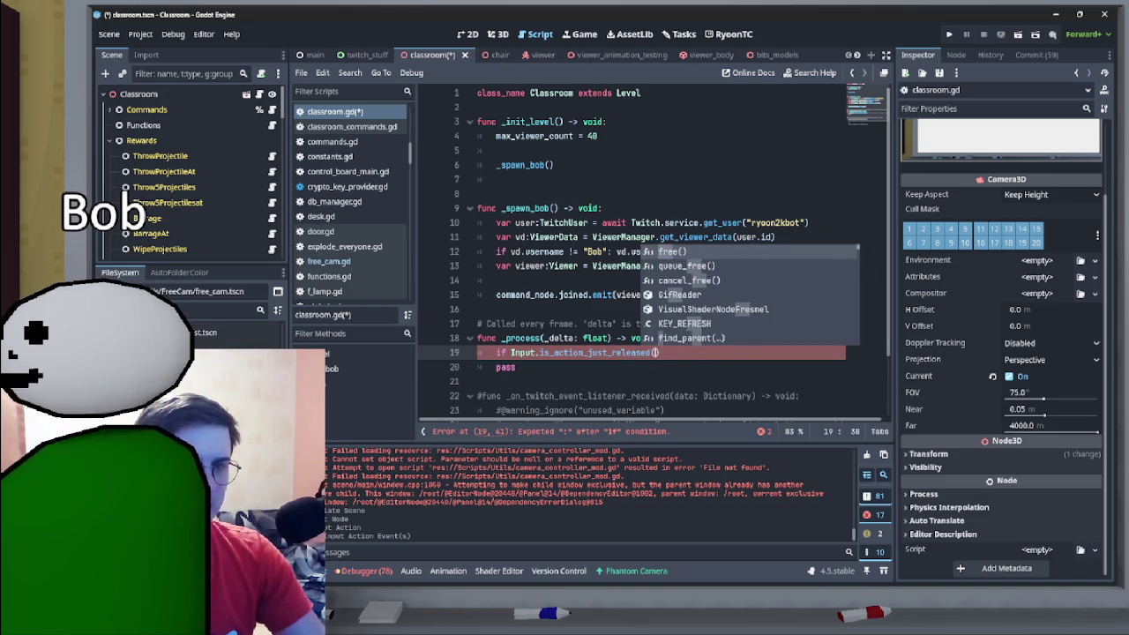
{"action": "type", "text": "f"}
{"action": "key", "text": "BackSpace"}
{"action": "key", "text": "BackSpace"}
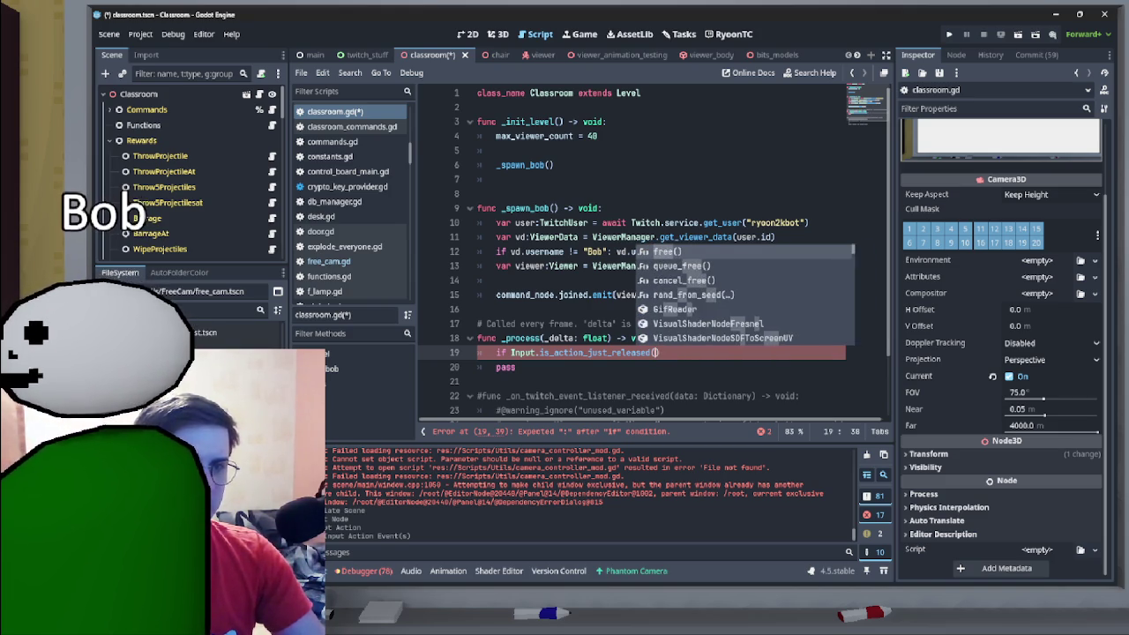
{"action": "type", "text": "("}
{"action": "key", "text": "Down"}
{"action": "key", "text": "Down"}
{"action": "key", "text": "Down"}
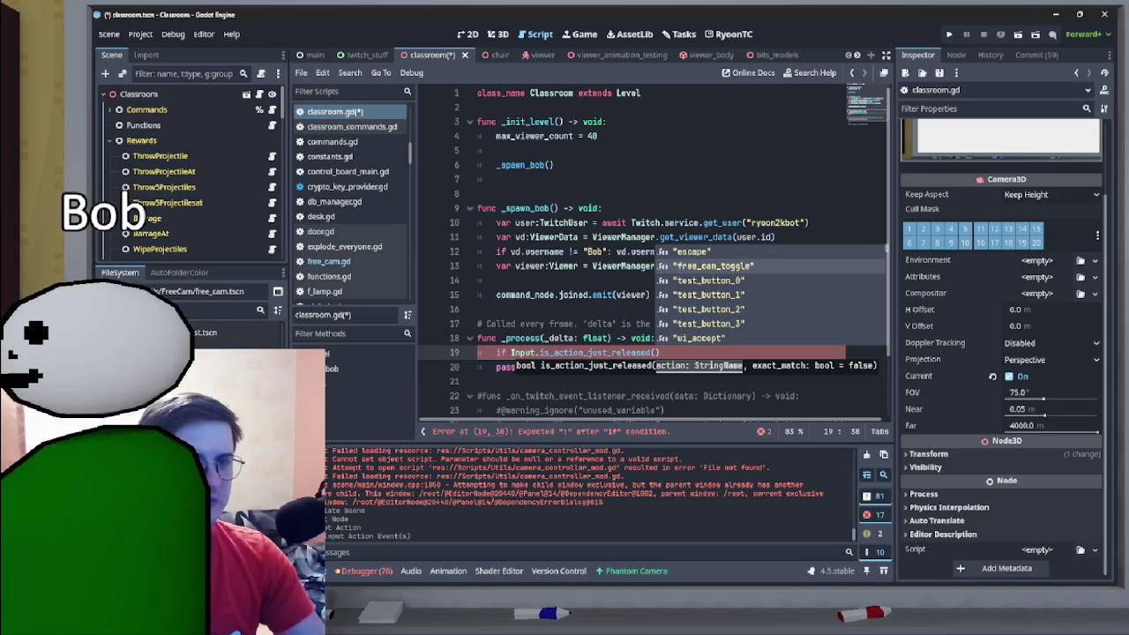
{"action": "key", "text": "Return"}
{"action": "type", "text": "):"}
{"action": "key", "text": "Return"}
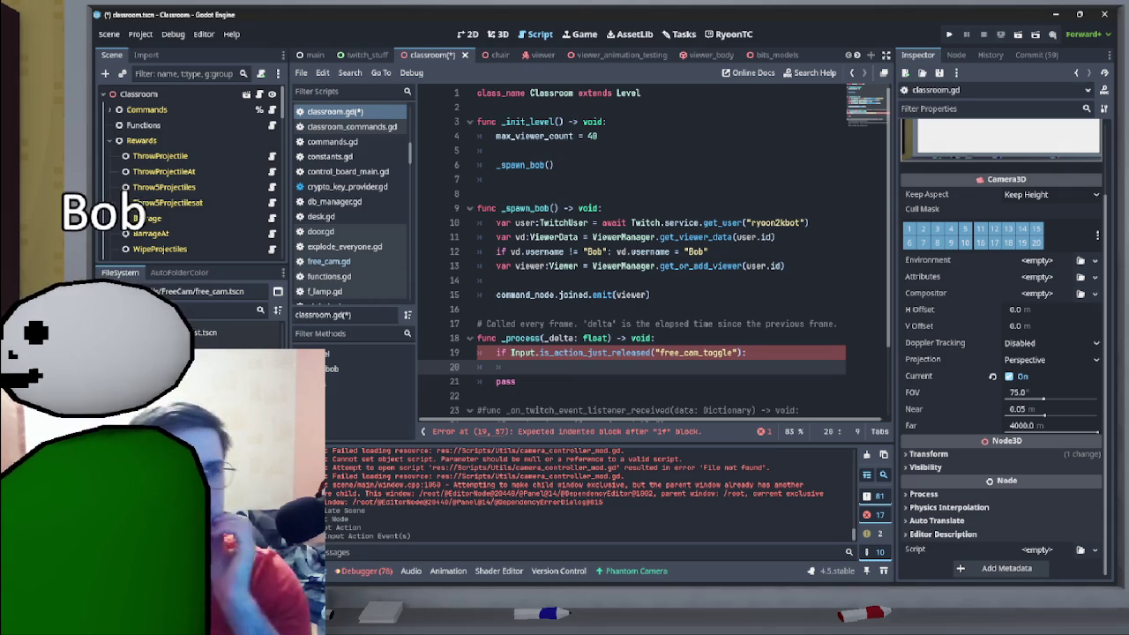
{"action": "scroll", "coordinate": [194, 152], "scroll_direction": "down", "scroll_amount": 3}
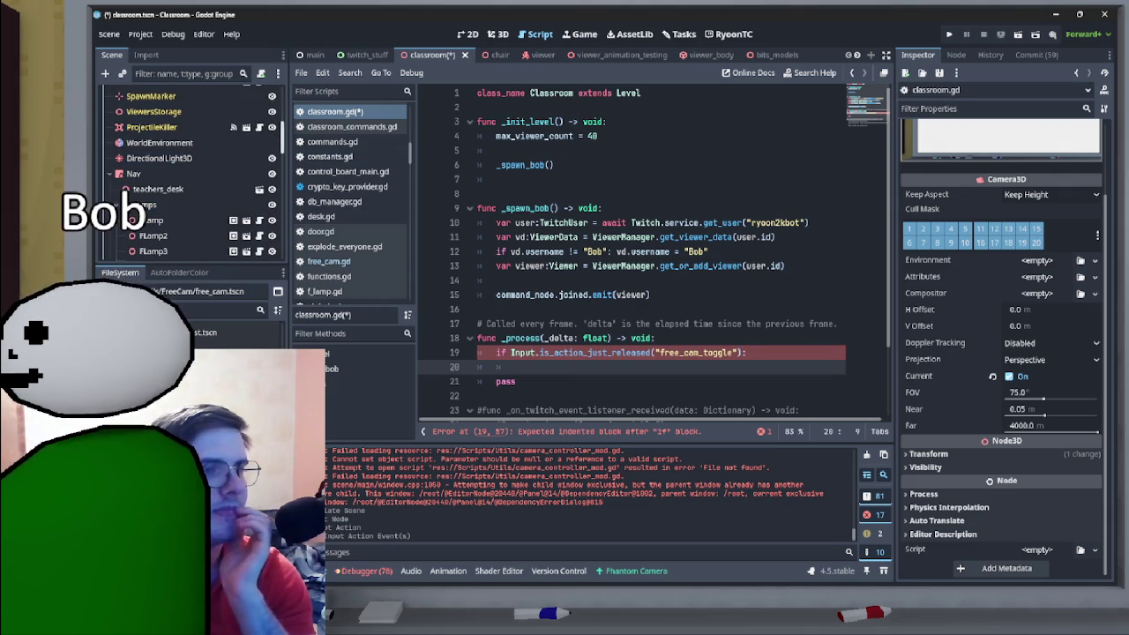
- Open free_cam.gd from the Free Cam node's script icon
{"action": "scroll", "coordinate": [194, 150], "scroll_direction": "down", "scroll_amount": 5}
{"action": "scroll", "coordinate": [194, 168], "scroll_direction": "down", "scroll_amount": 5}
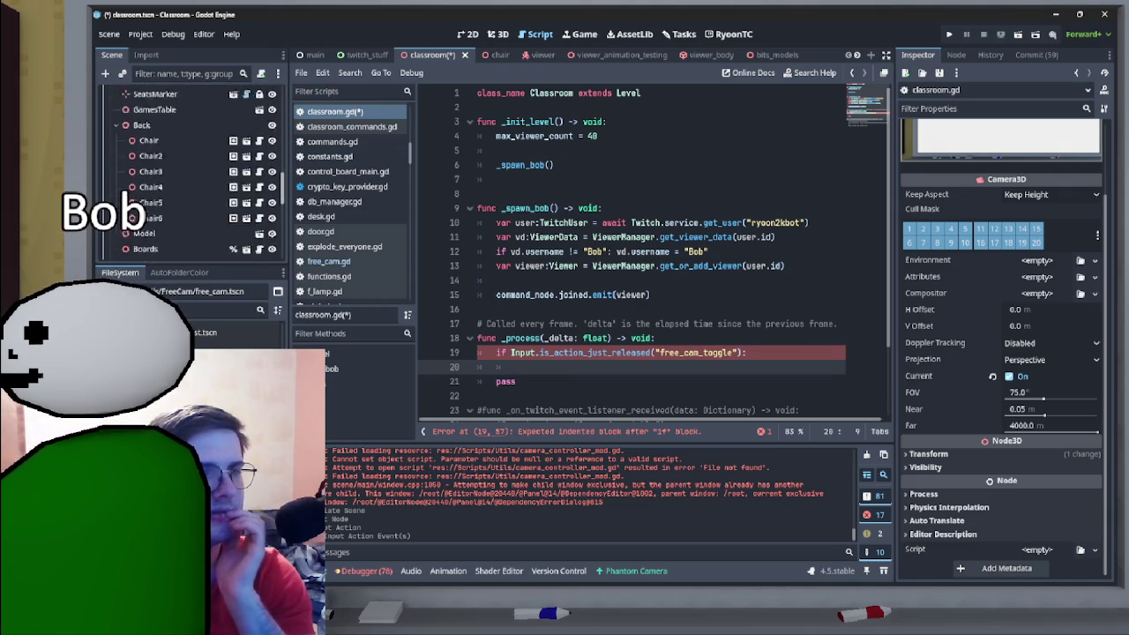
{"action": "left_click", "coordinate": [220, 251]}
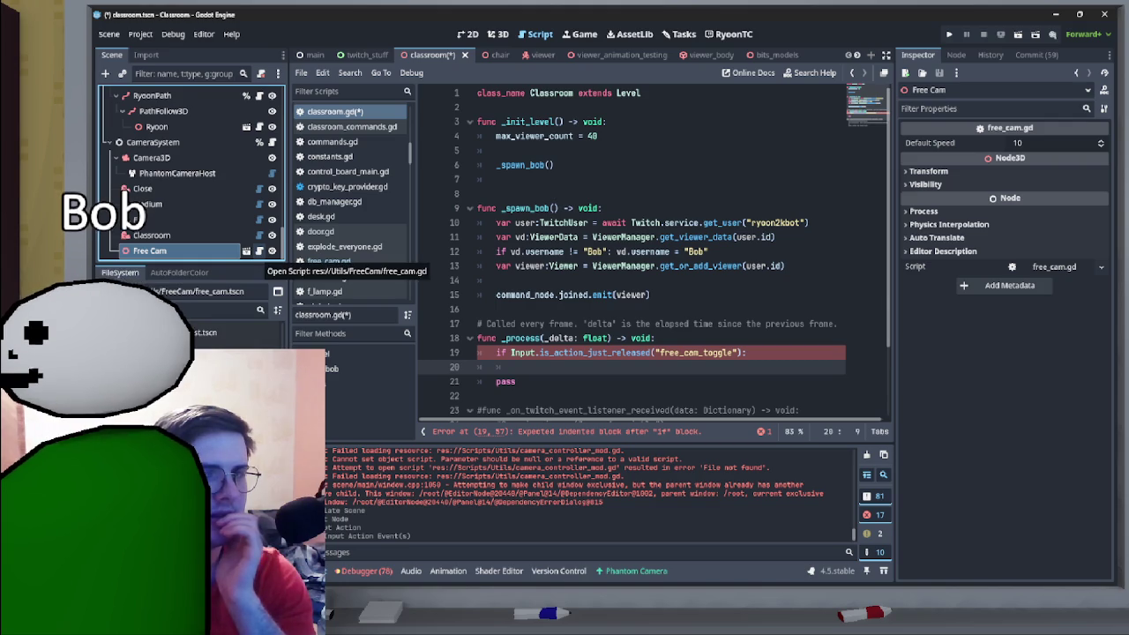
{"action": "left_click", "coordinate": [252, 250]}
{"action": "scroll", "coordinate": [653, 252], "scroll_direction": "down", "scroll_amount": 4}
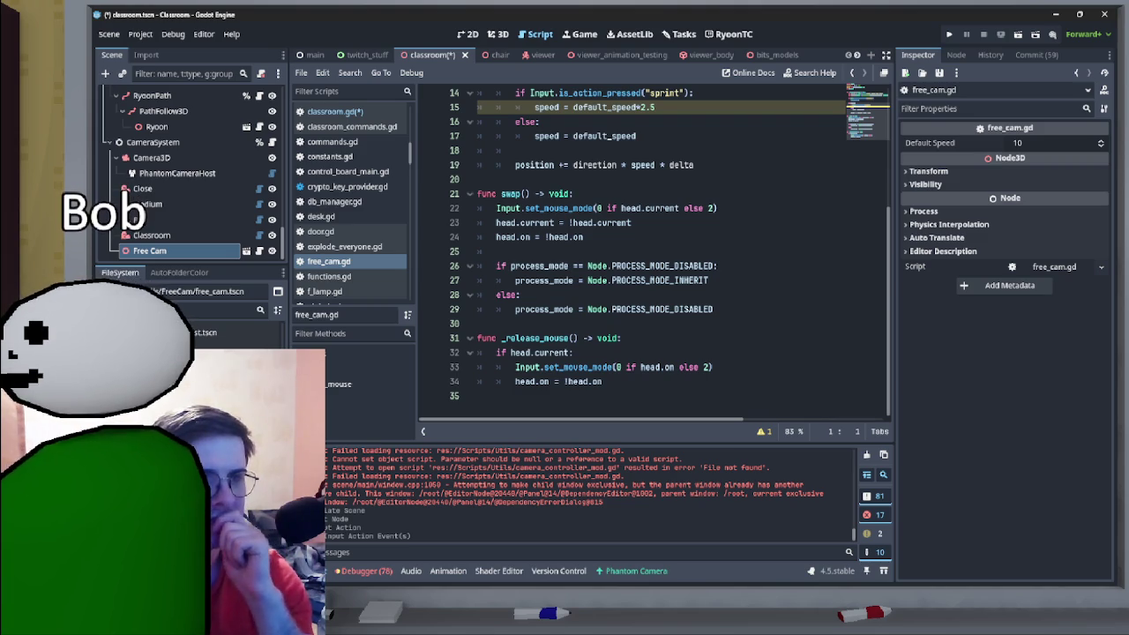
- Select swap() in its function definition and check the Camera3D node
{"action": "left_click", "coordinate": [521, 193]}
{"action": "left_click", "coordinate": [500, 194]}
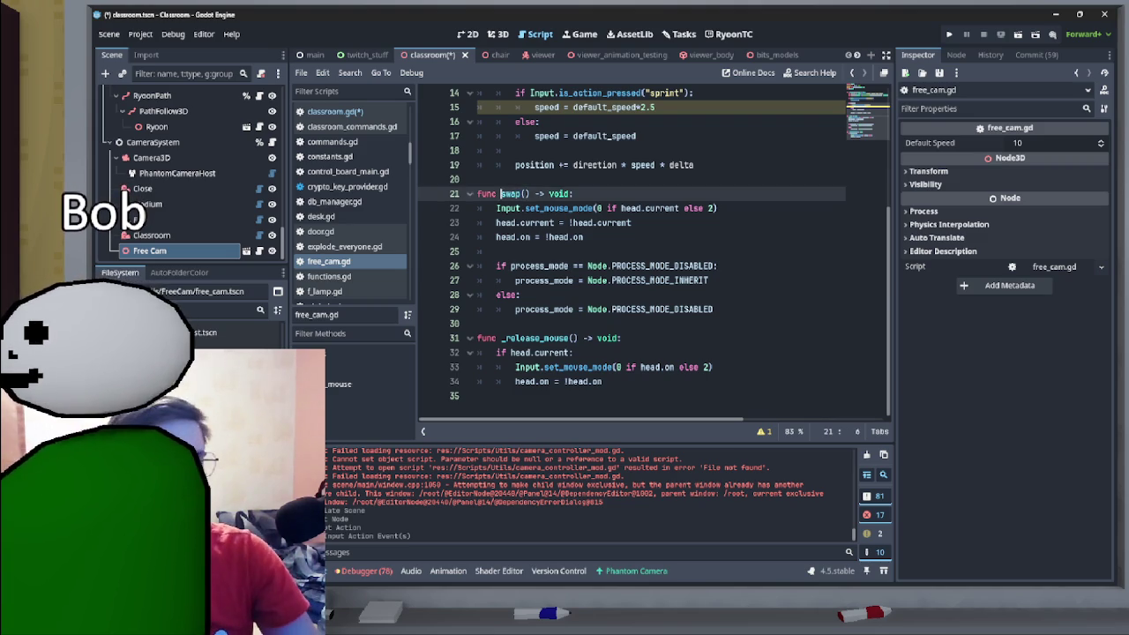
{"action": "left_click_drag", "start_coordinate": [500, 194], "coordinate": [532, 193]}
{"action": "key", "text": "shift+Left"}
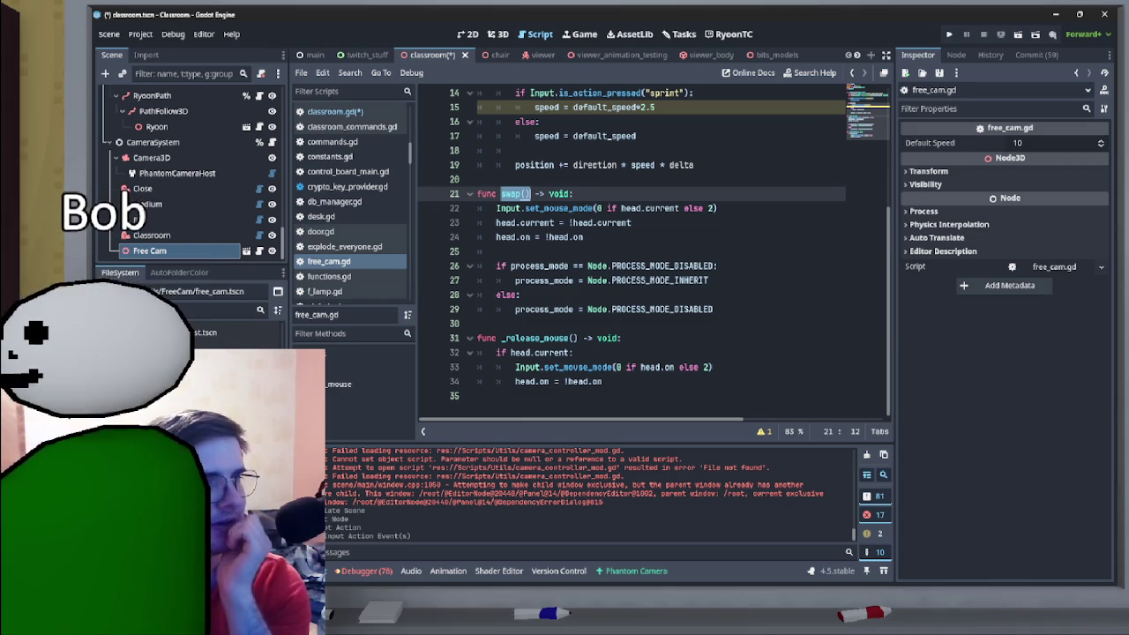
{"action": "left_click", "coordinate": [152, 157]}
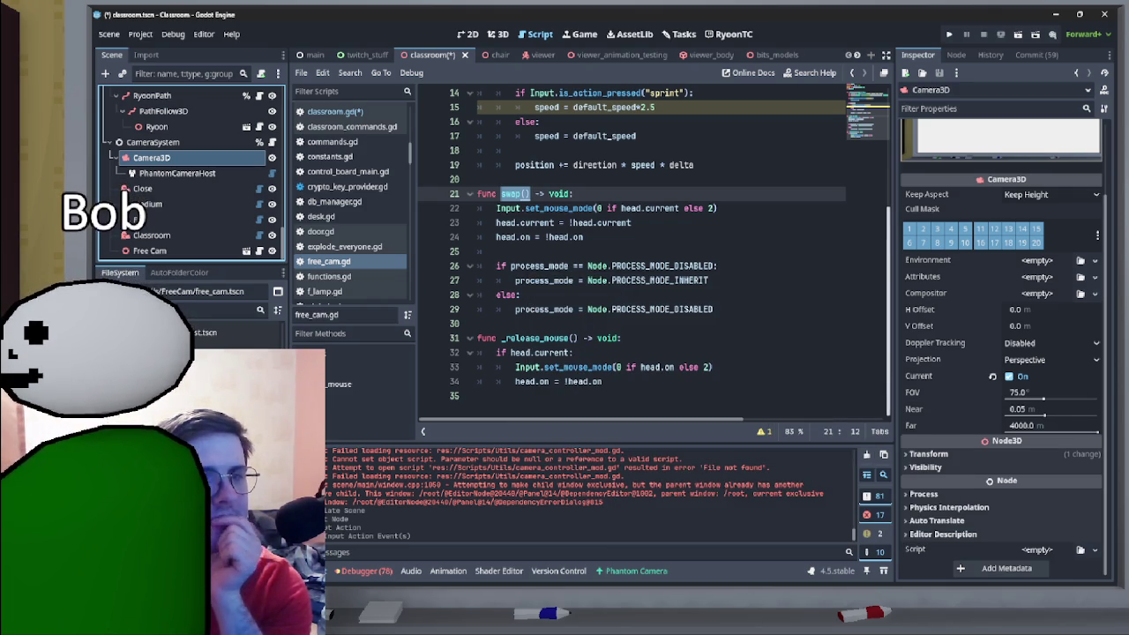
- Locate where the head variable is declared on line 2 of free_cam.gd
{"action": "scroll", "coordinate": [653, 256], "scroll_direction": "up", "scroll_amount": 5}
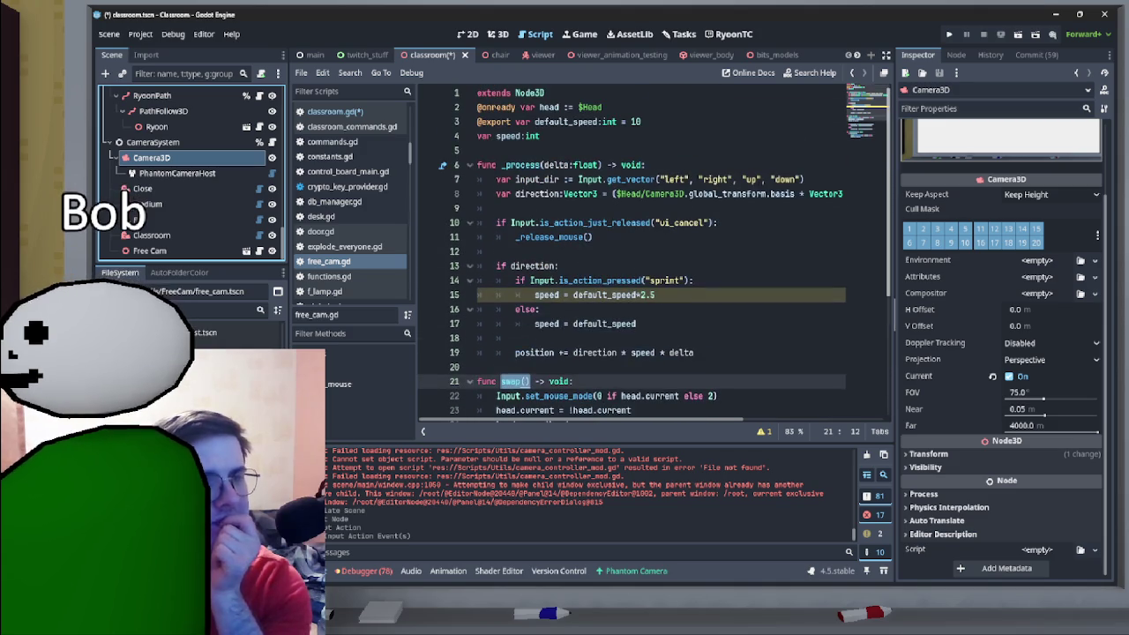
{"action": "scroll", "coordinate": [653, 256], "scroll_direction": "down", "scroll_amount": 5}
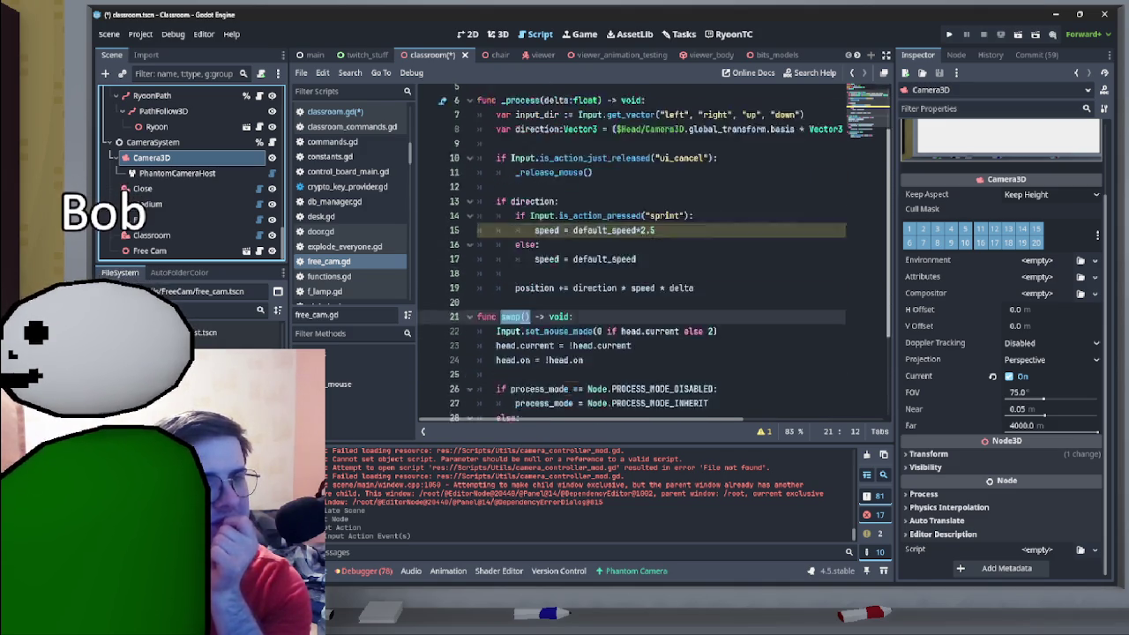
{"action": "scroll", "coordinate": [653, 256], "scroll_direction": "up", "scroll_amount": 3}
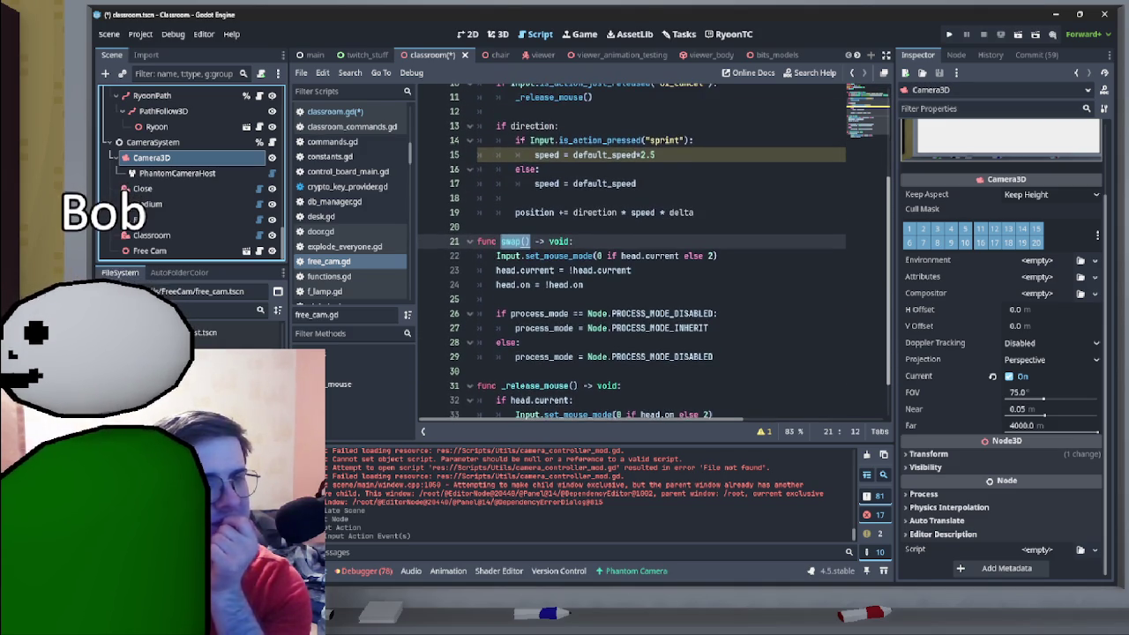
{"action": "scroll", "coordinate": [653, 256], "scroll_direction": "up", "scroll_amount": 2}
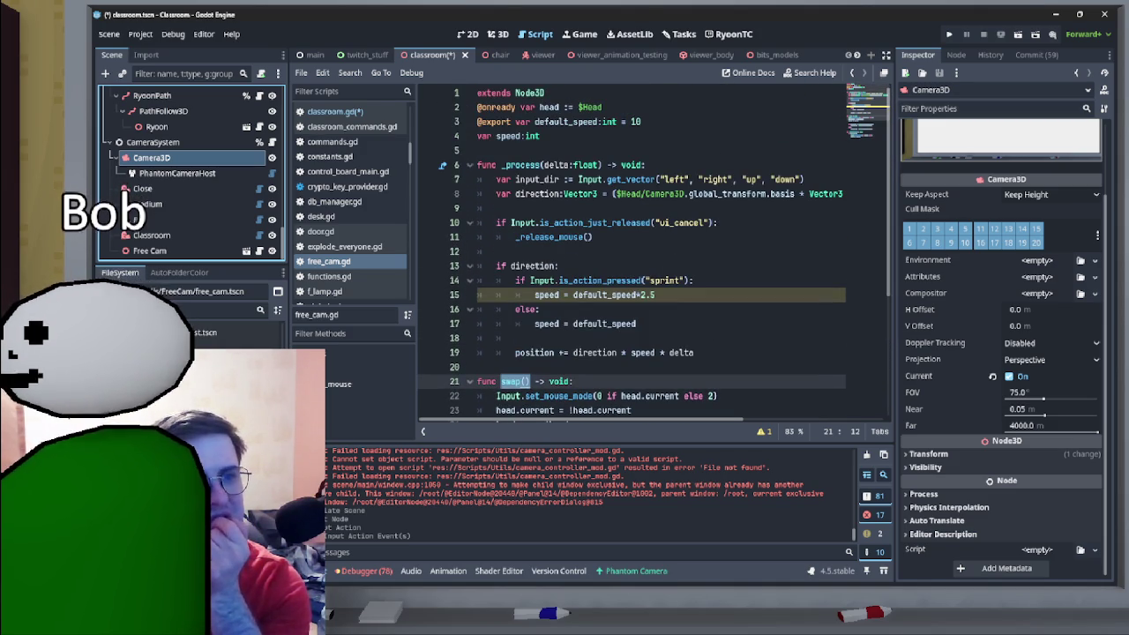
{"action": "left_click", "coordinate": [541, 107]}
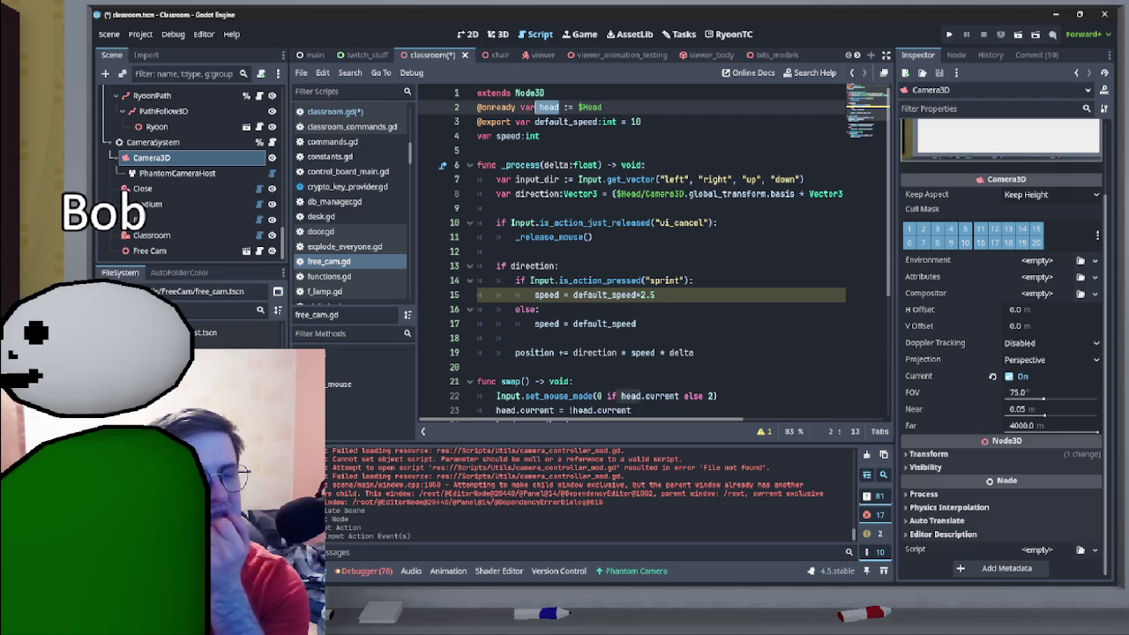
{"action": "scroll", "coordinate": [653, 256], "scroll_direction": "down", "scroll_amount": 3}
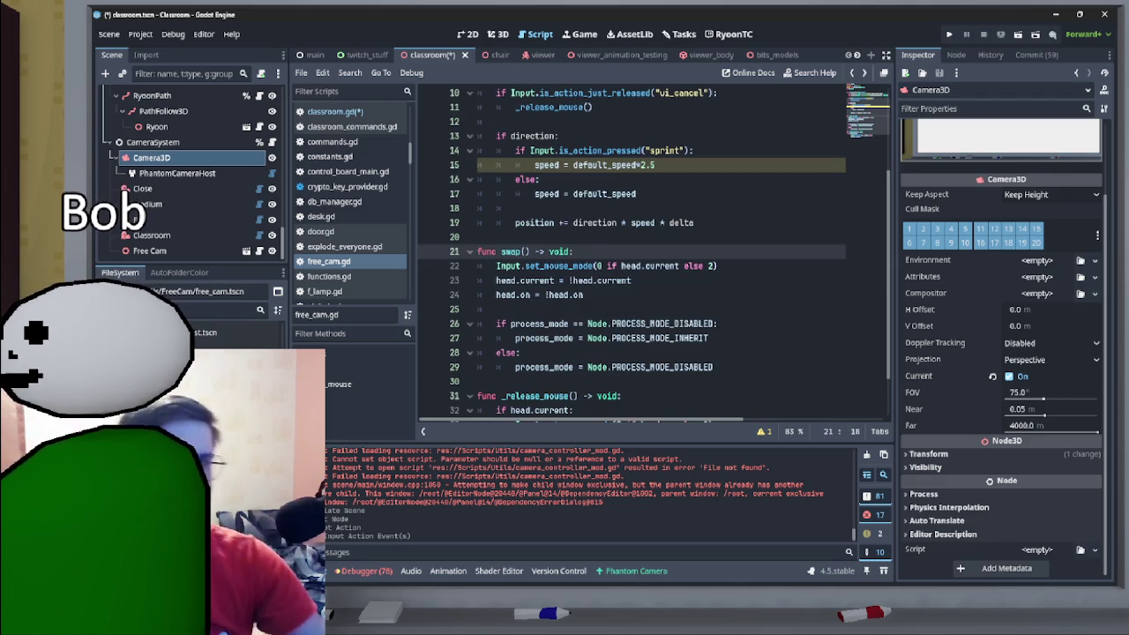
{"action": "scroll", "coordinate": [653, 256], "scroll_direction": "up", "scroll_amount": 3}
{"action": "left_click", "coordinate": [525, 93]}
- Make Free Cam a unique-name node and drag a free_cam reference into classroom.gd
{"action": "left_click", "coordinate": [335, 111]}
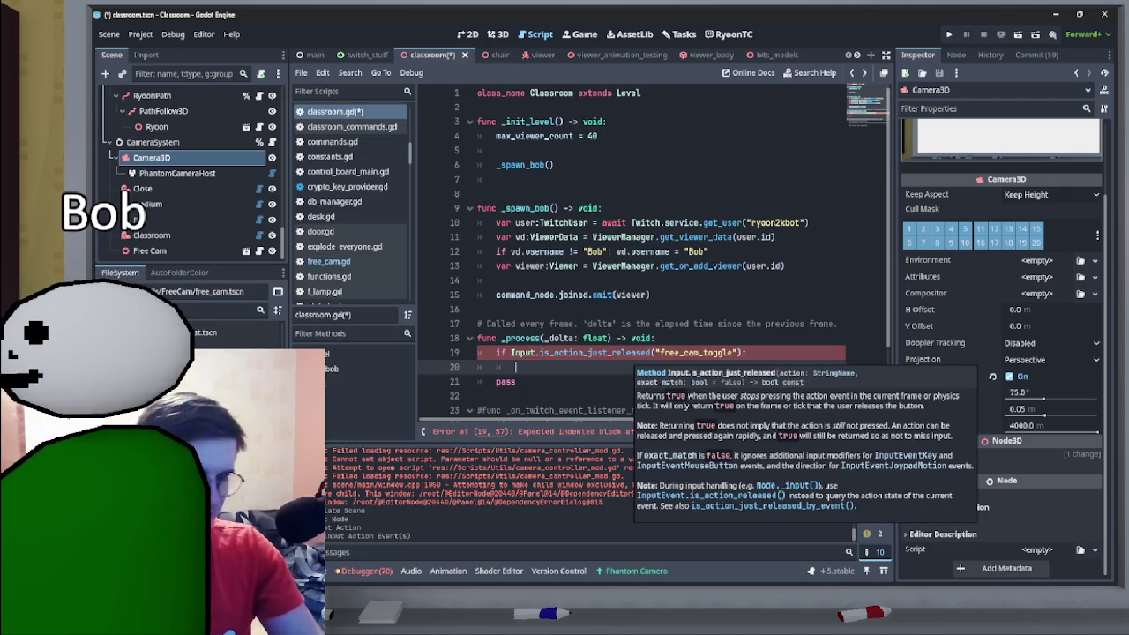
{"action": "mouse_move", "coordinate": [631, 353]}
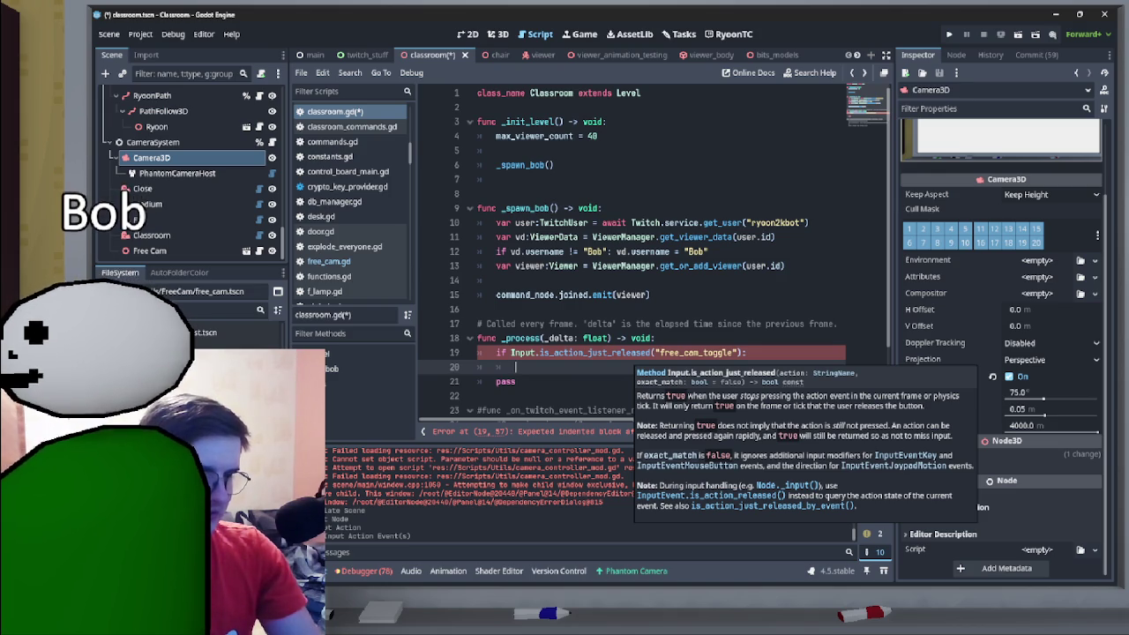
{"action": "right_click", "coordinate": [205, 250]}
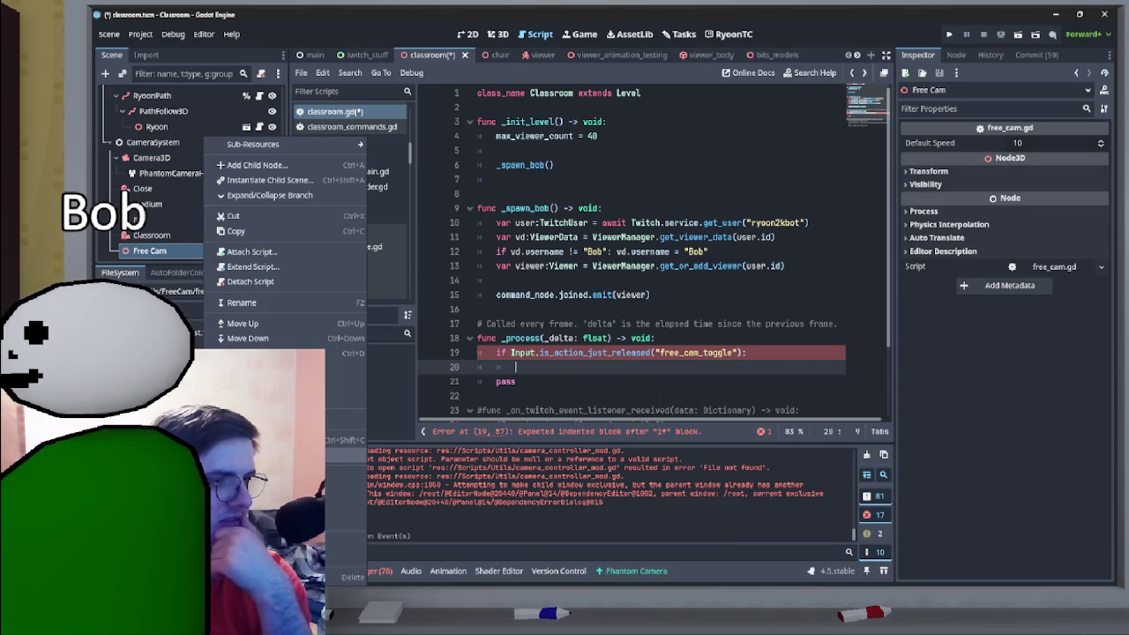
{"action": "key", "text": "Escape"}
{"action": "mouse_move", "coordinate": [150, 251]}
{"action": "left_mouse_down"}
{"action": "mouse_move", "coordinate": [671, 266]}
{"action": "mouse_move", "coordinate": [649, 198]}
{"action": "mouse_move", "coordinate": [565, 109]}
{"action": "left_mouse_up"}
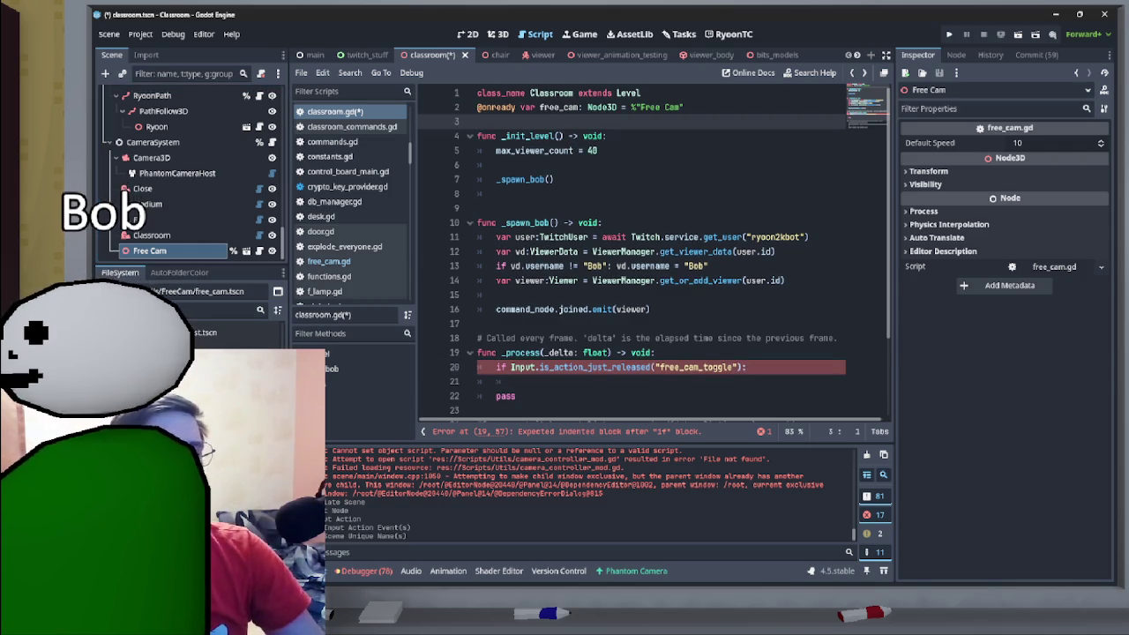
{"action": "key", "text": "Up"}
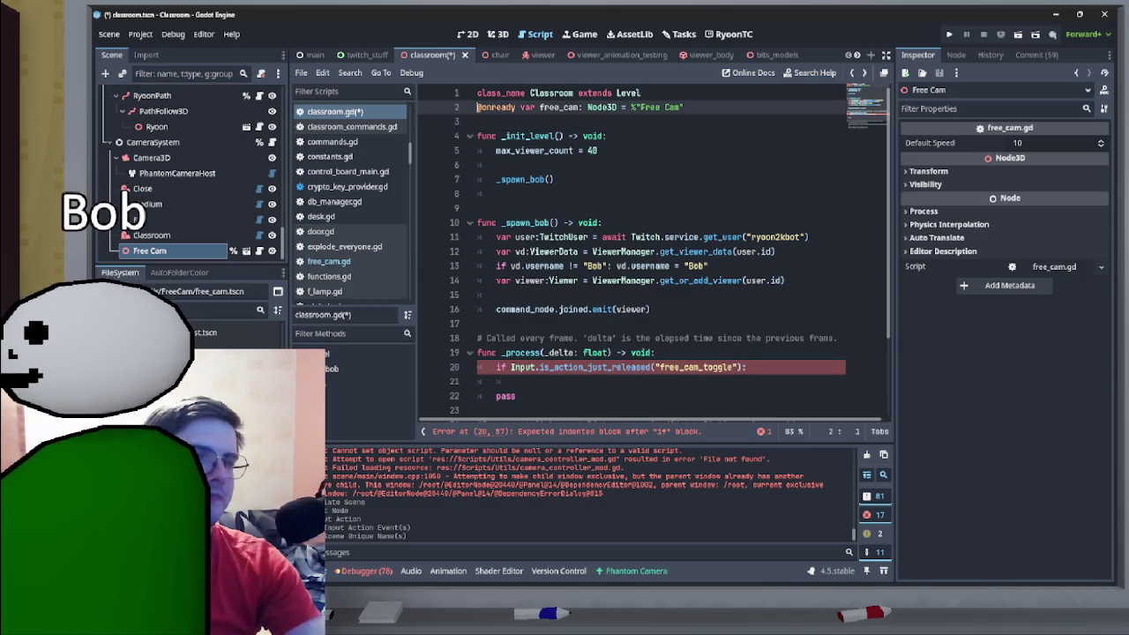
{"action": "key", "text": "Return"}
{"action": "scroll", "coordinate": [652, 247], "scroll_direction": "down", "scroll_amount": 3}
- Call free_cam.swap() inside the free_cam_toggle branch
{"action": "left_click", "coordinate": [516, 281]}
{"action": "type", "text": "free"}
{"action": "key", "text": "Return"}
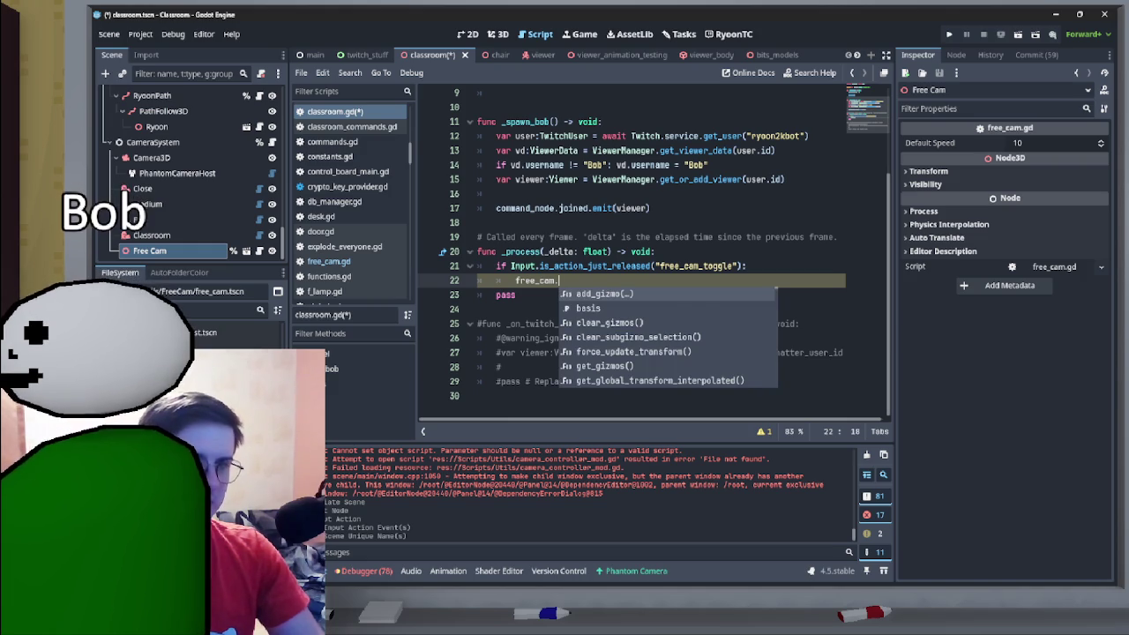
{"action": "type", "text": "smo"}
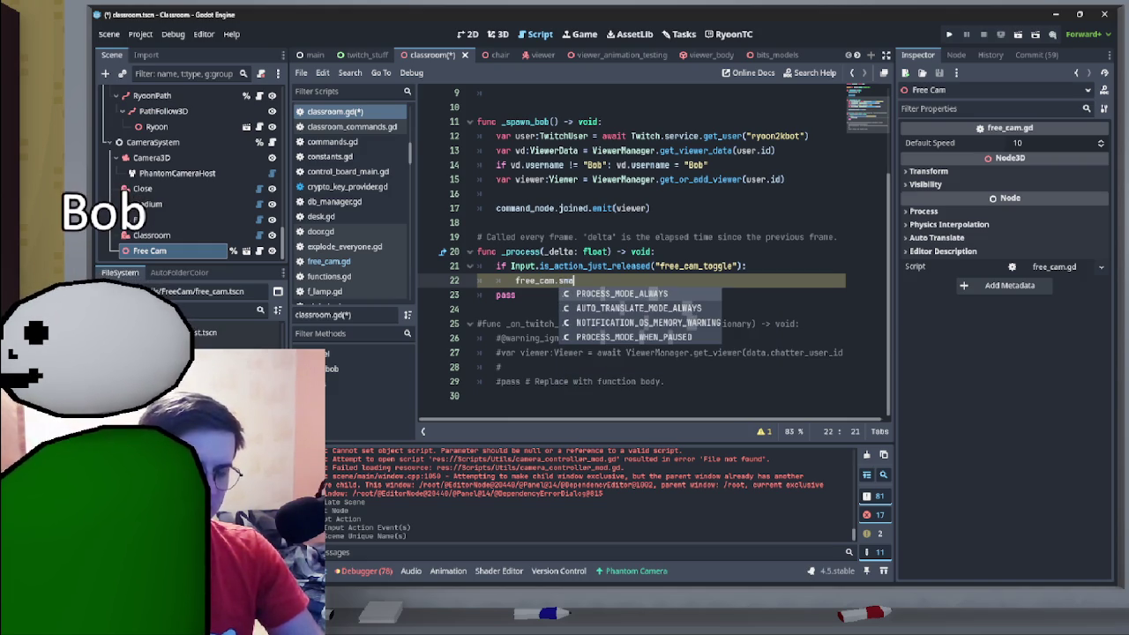
{"action": "type", "text": "o("}
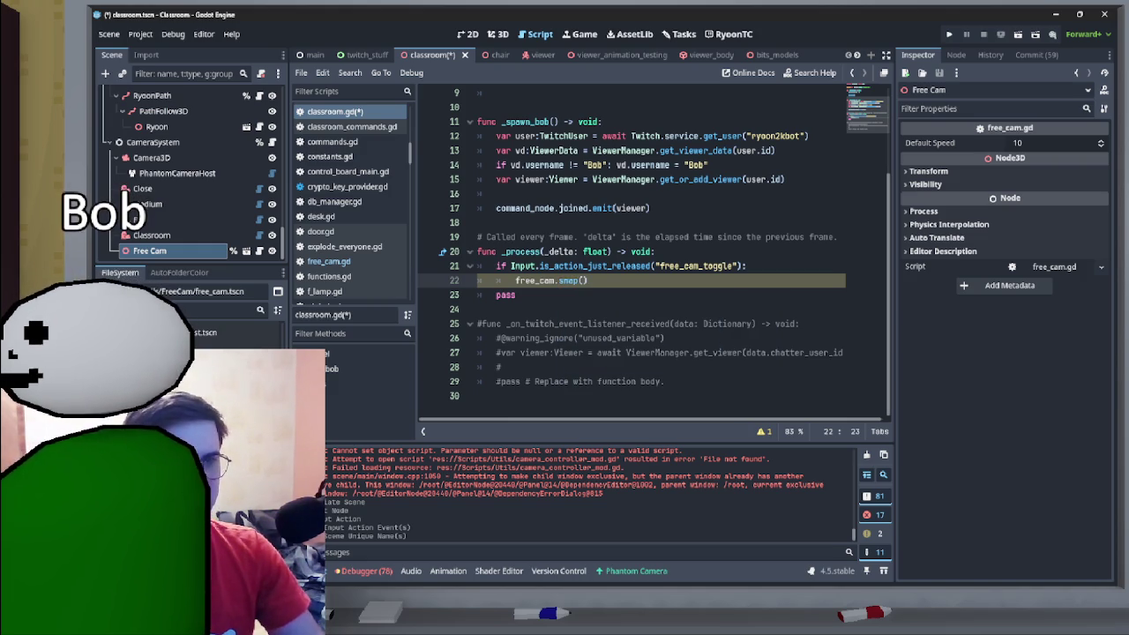
{"action": "type", "text": ")"}
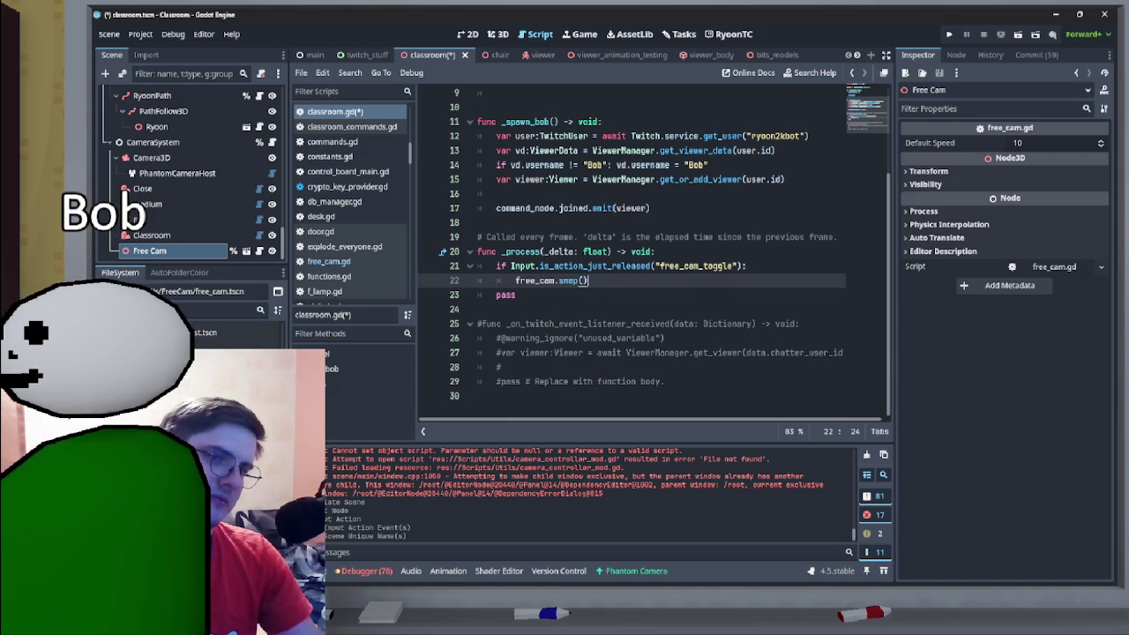
{"action": "scroll", "coordinate": [653, 256], "scroll_direction": "up", "scroll_amount": 3}
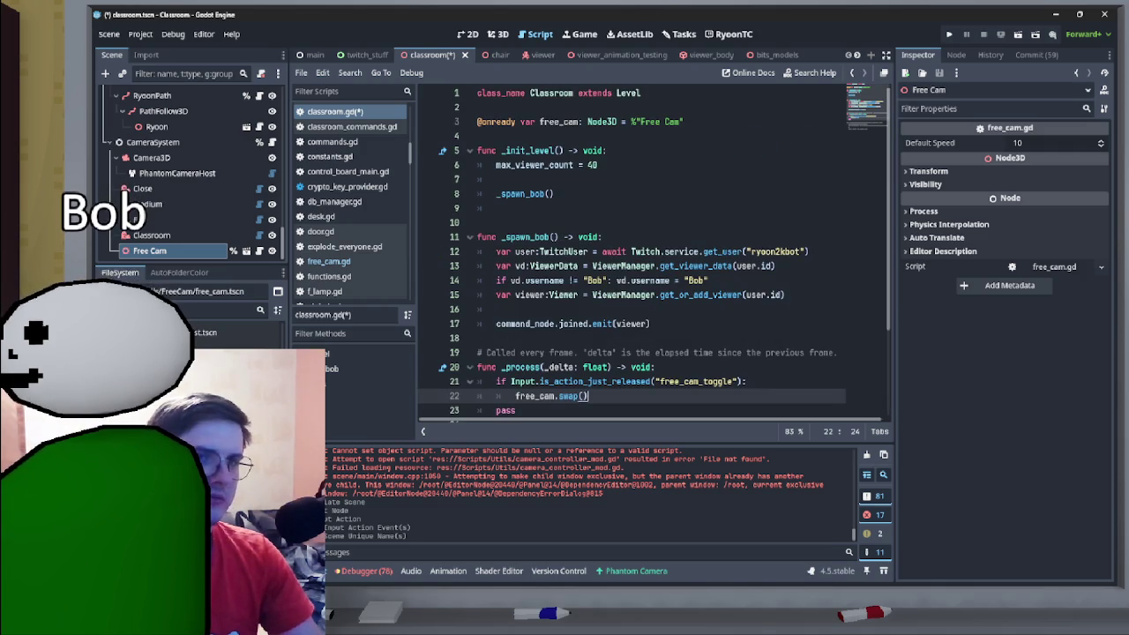
{"action": "left_click", "coordinate": [246, 251]}
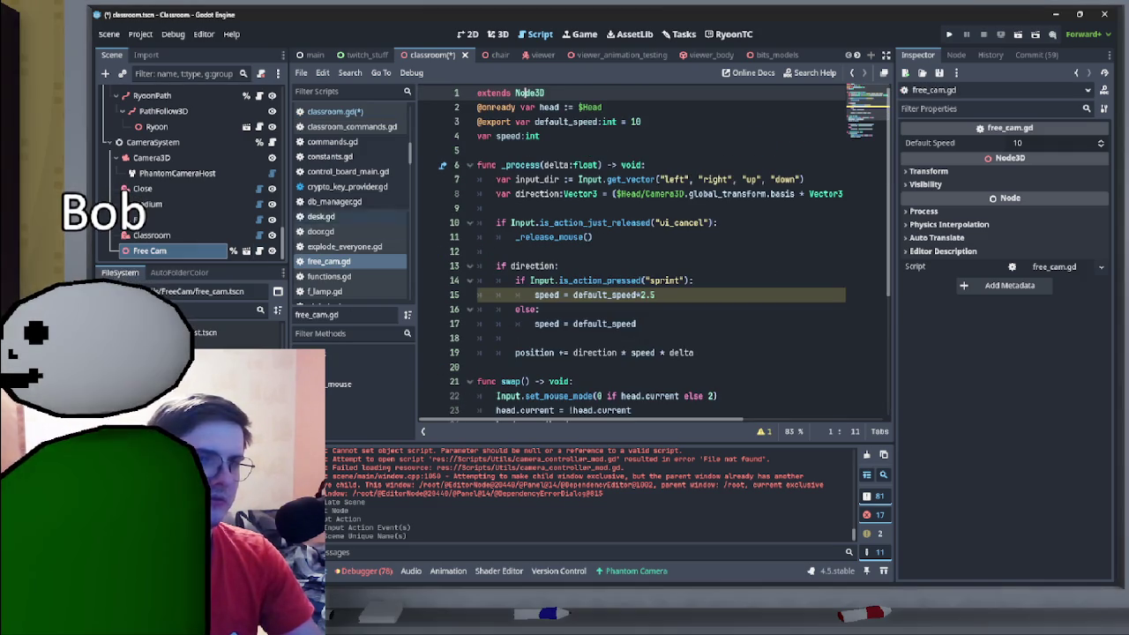
- Highlight uses of head and select !head.current on line 23 of free_cam.gd
{"action": "left_click", "coordinate": [540, 107]}
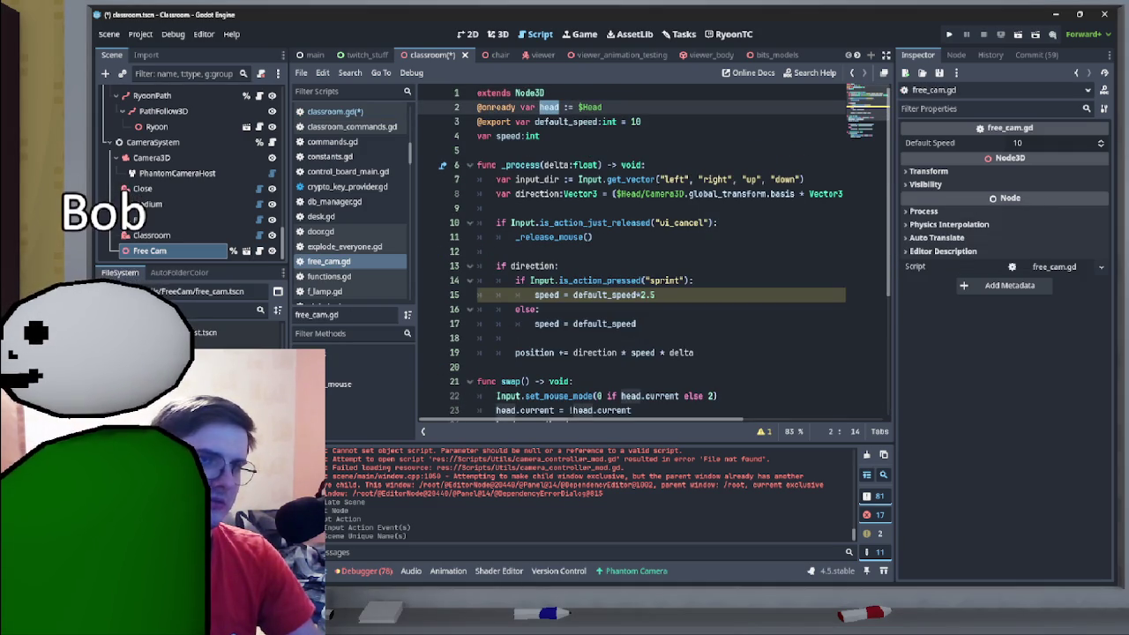
{"action": "left_click", "coordinate": [565, 107]}
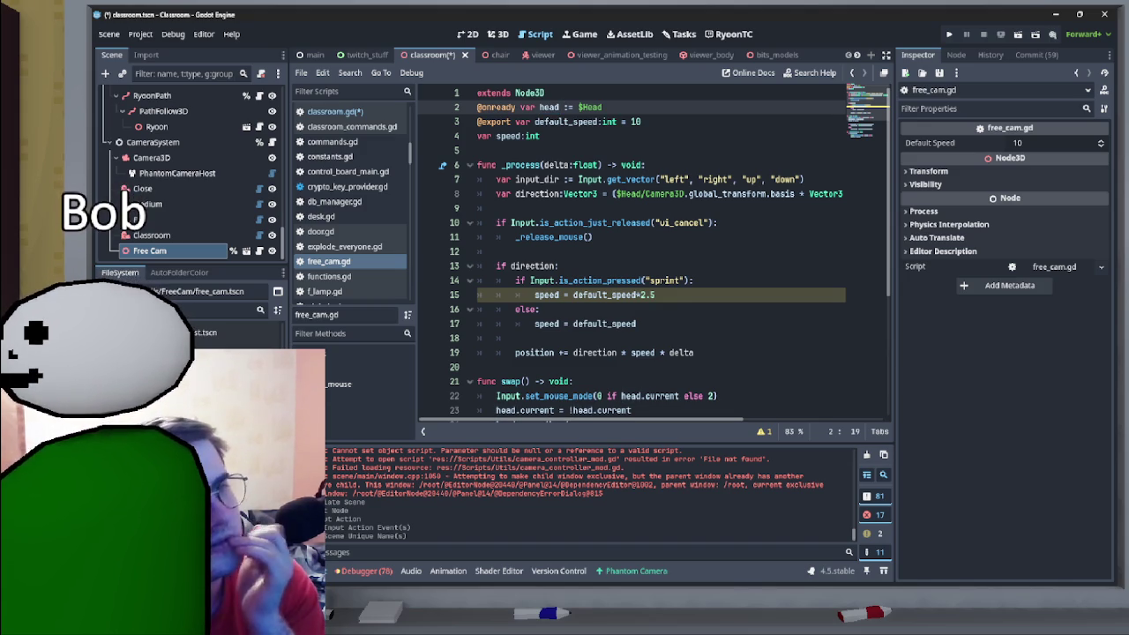
{"action": "scroll", "coordinate": [661, 256], "scroll_direction": "down", "scroll_amount": 3}
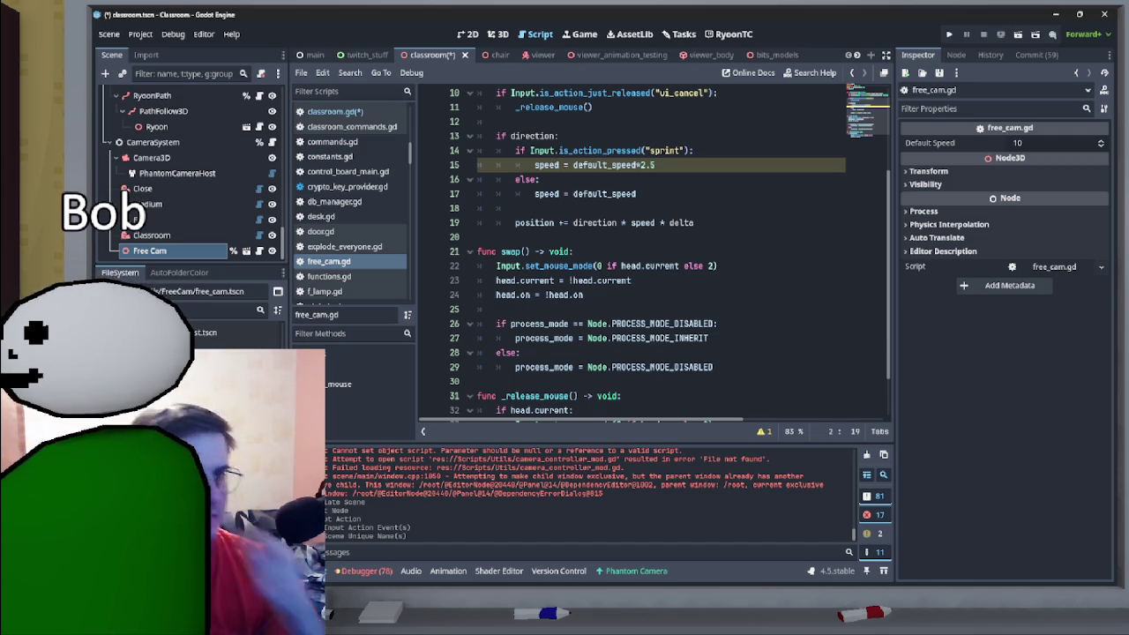
{"action": "left_click_drag", "start_coordinate": [569, 280], "coordinate": [631, 281]}
{"action": "key", "text": "alt+Left"}
{"action": "key", "text": "alt+Left"}
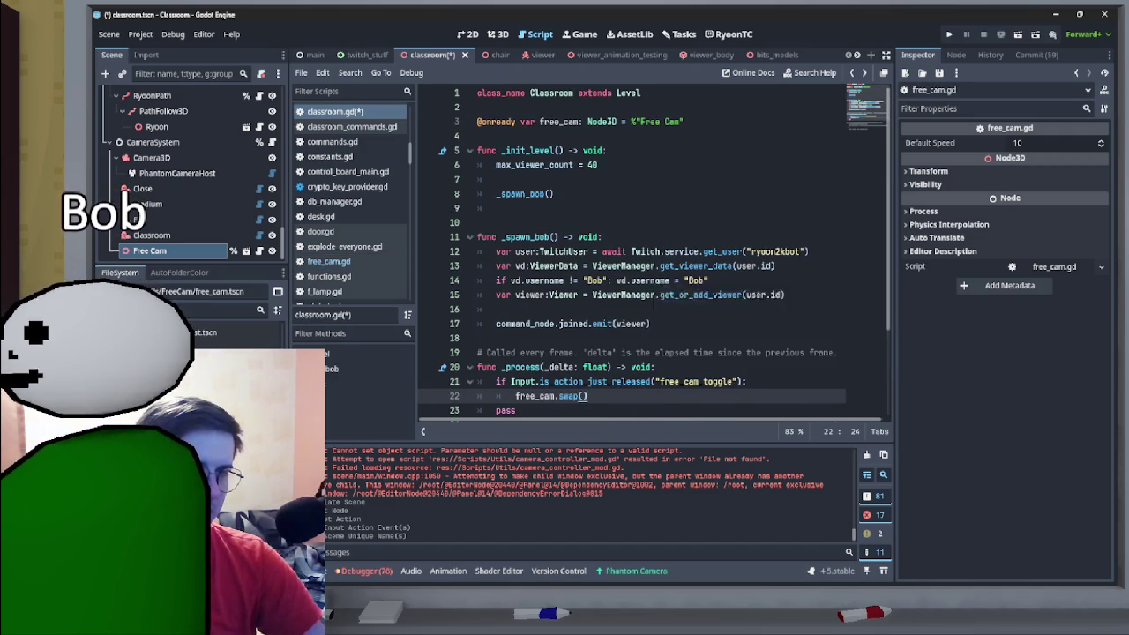
- Add a line after swap() and rename the Camera3D node to Camera
{"action": "scroll", "coordinate": [636, 291], "scroll_direction": "down", "scroll_amount": 2}
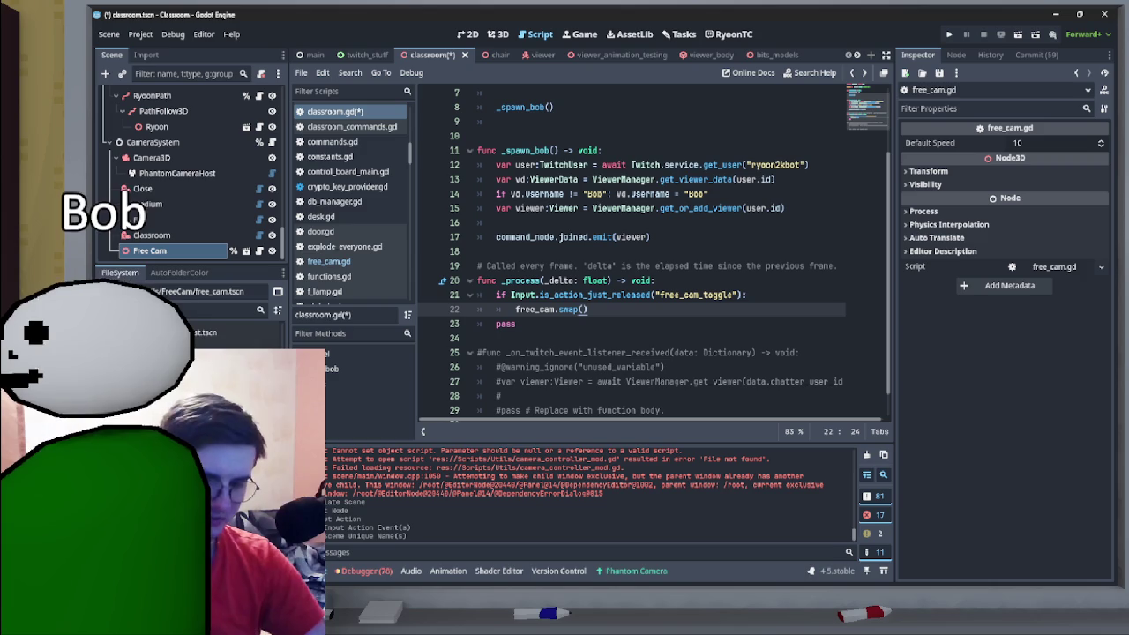
{"action": "key", "text": "Return"}
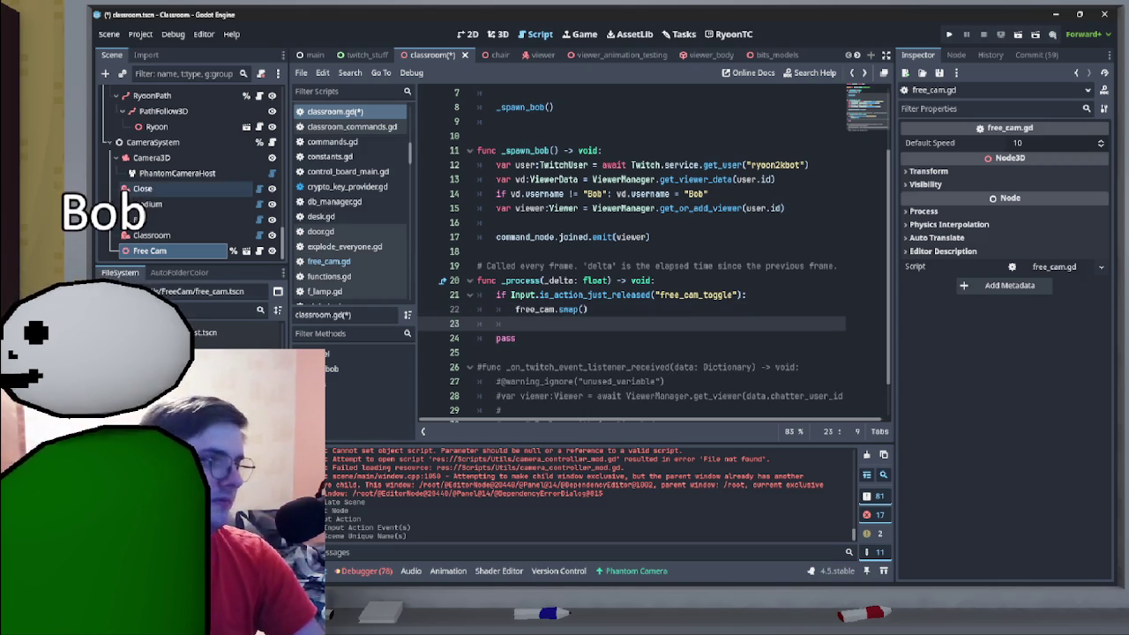
{"action": "left_click", "coordinate": [152, 157]}
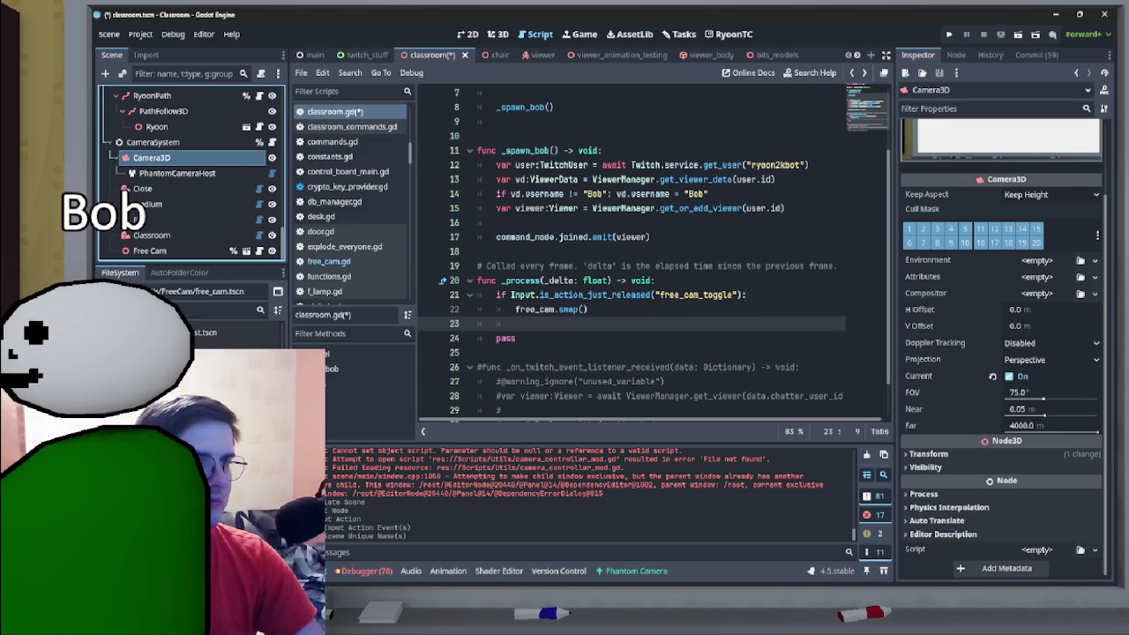
{"action": "right_click", "coordinate": [205, 157]}
{"action": "left_click", "coordinate": [241, 270]}
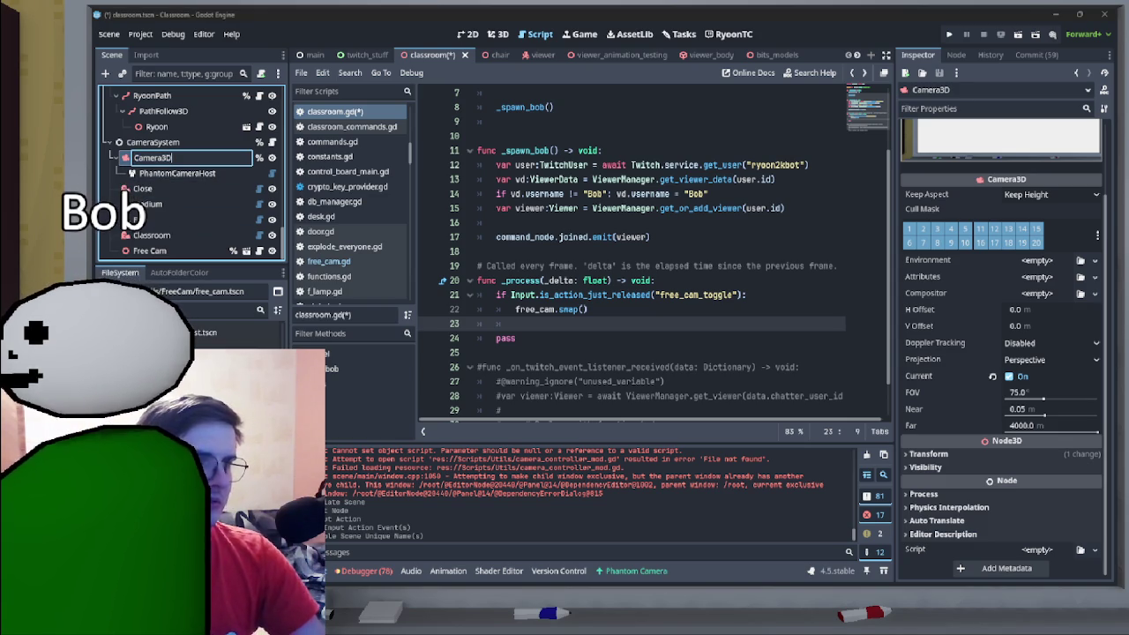
{"action": "key", "text": "Return"}
- Drag Camera into classroom.gd and rename the variable to main_cam
{"action": "mouse_move", "coordinate": [147, 157]}
{"action": "left_mouse_down"}
{"action": "mouse_move", "coordinate": [225, 190]}
{"action": "mouse_move", "coordinate": [225, 203]}
{"action": "mouse_move", "coordinate": [574, 158]}
{"action": "mouse_move", "coordinate": [575, 143]}
{"action": "left_mouse_up"}
{"action": "left_click", "coordinate": [540, 135]}
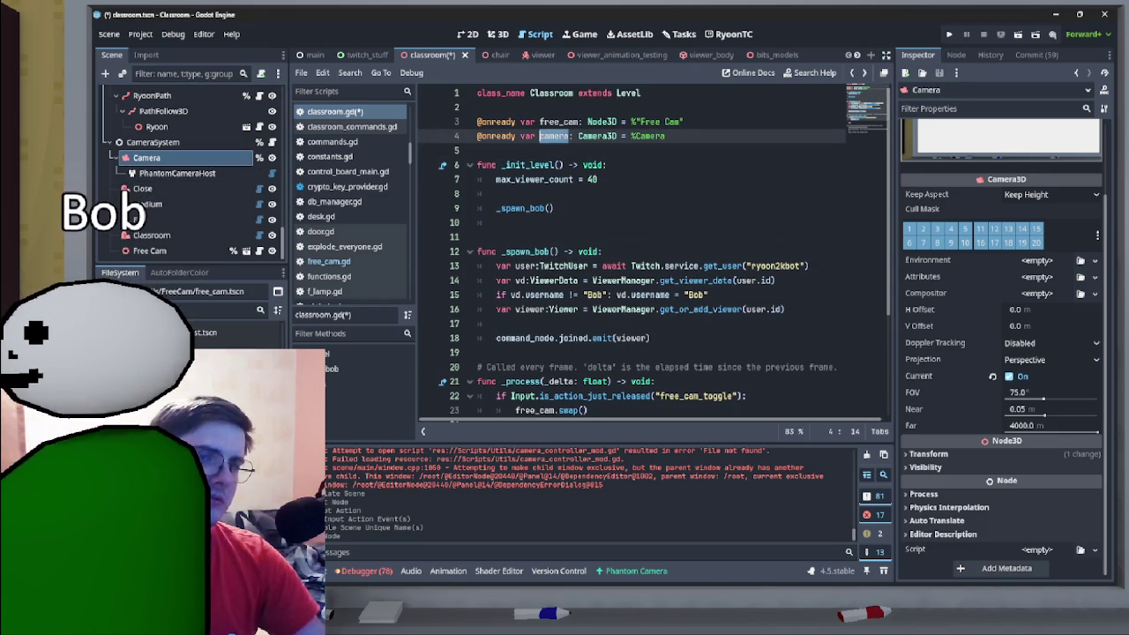
{"action": "type", "text": "main_"}
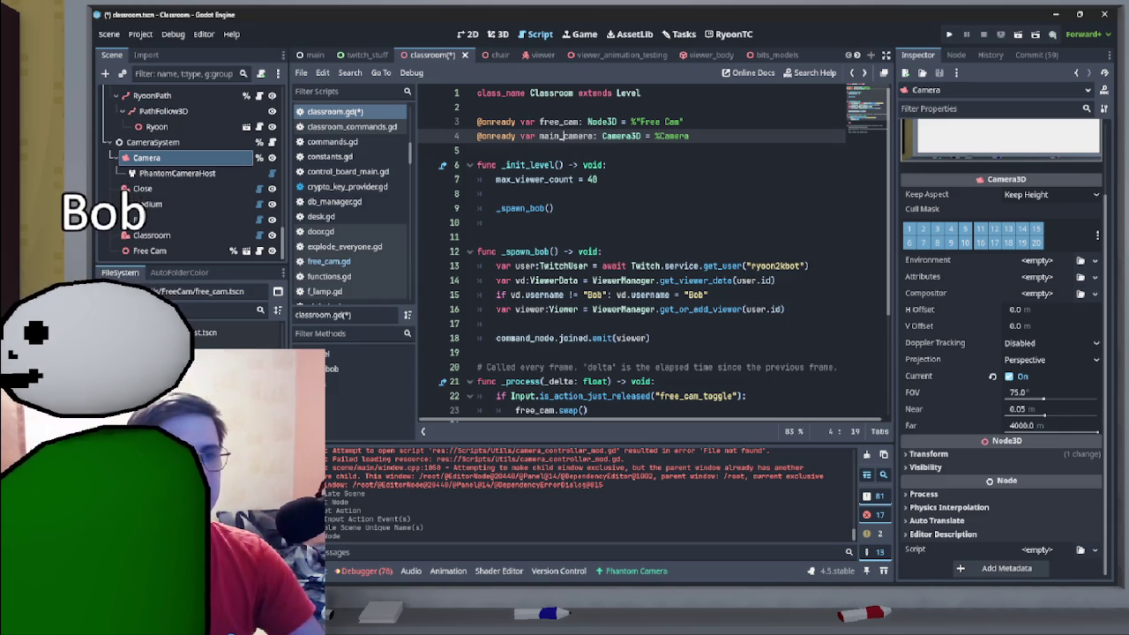
{"action": "key", "text": "shift+Right"}
{"action": "key", "text": "shift+Right"}
{"action": "key", "text": "shift+Right"}
{"action": "type", "text": "cam"}
{"action": "key", "text": "shift+Left"}
{"action": "key", "text": "shift+Left"}
{"action": "key", "text": "shift+Left"}
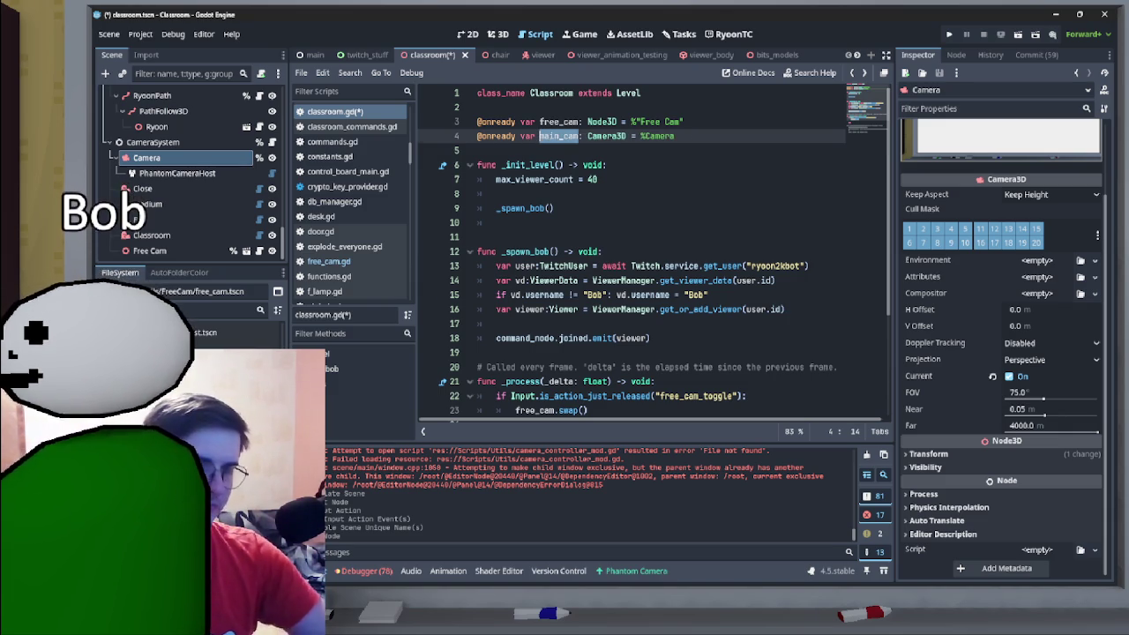
{"action": "scroll", "coordinate": [653, 256], "scroll_direction": "down", "scroll_amount": 3}
- Start line 24 as main_cam.current = free_cam using autocomplete
{"action": "left_click", "coordinate": [515, 279]}
{"action": "type", "text": "main_cam"}
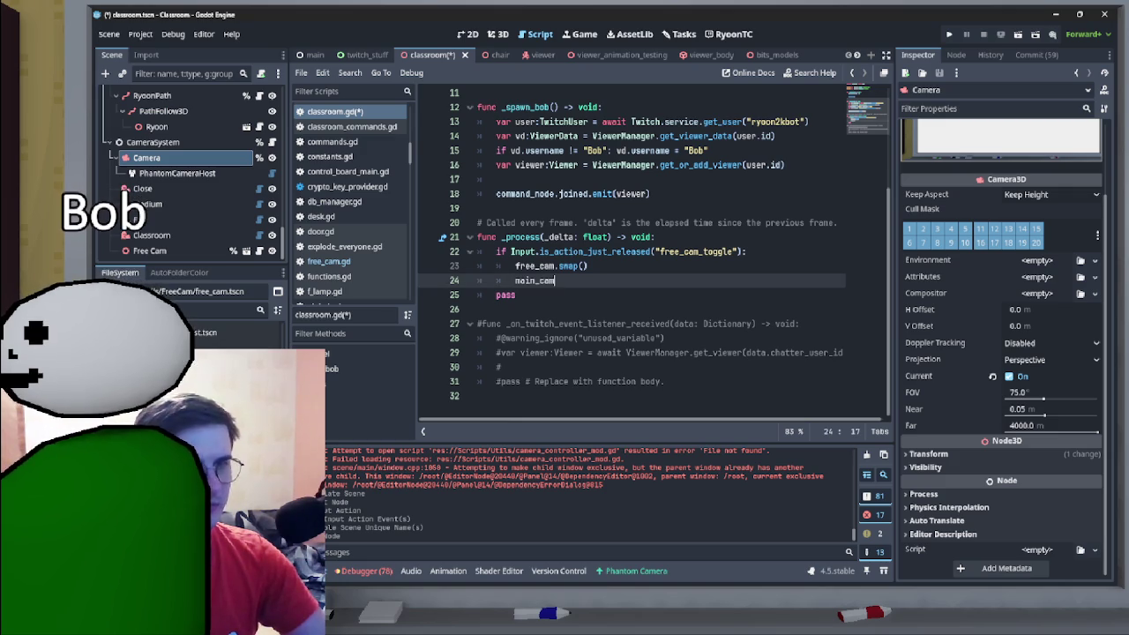
{"action": "type", "text": ".cu"}
{"action": "key", "text": "Down"}
{"action": "key", "text": "Return"}
{"action": "type", "text": "= "}
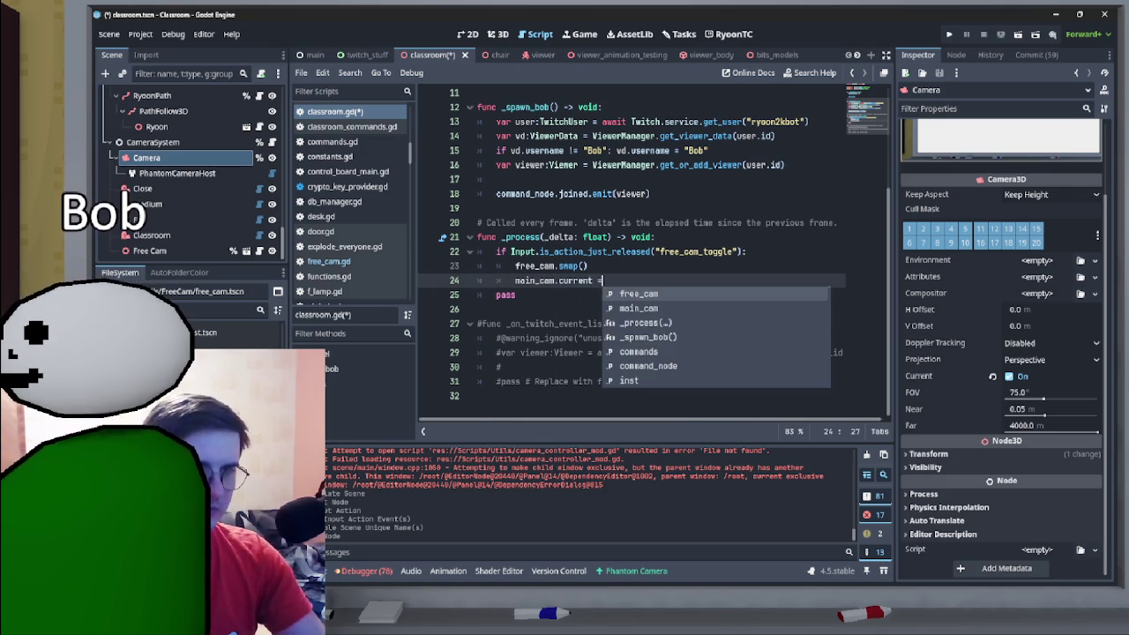
{"action": "type", "text": "fr"}
{"action": "key", "text": "Return"}
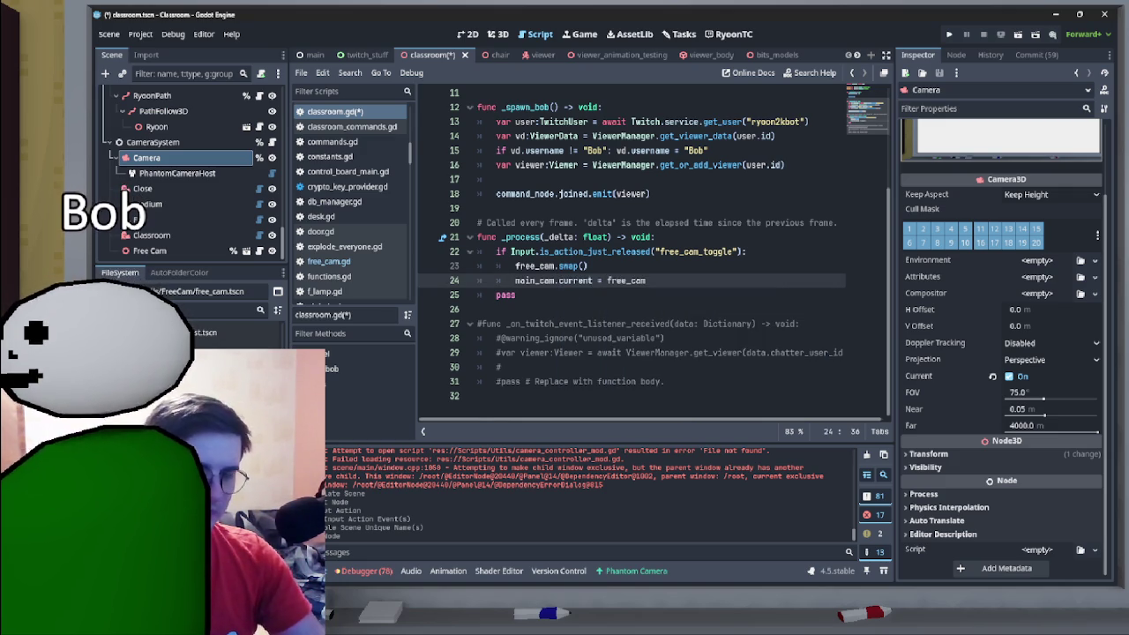
{"action": "type", "text": ".main_cam"}
- Finish line 24 as main_cam.current = !free_cam.head.current
{"action": "key", "text": "ctrl+shift+Left"}
{"action": "key", "text": "ctrl+x"}
{"action": "key", "text": "super+v"}
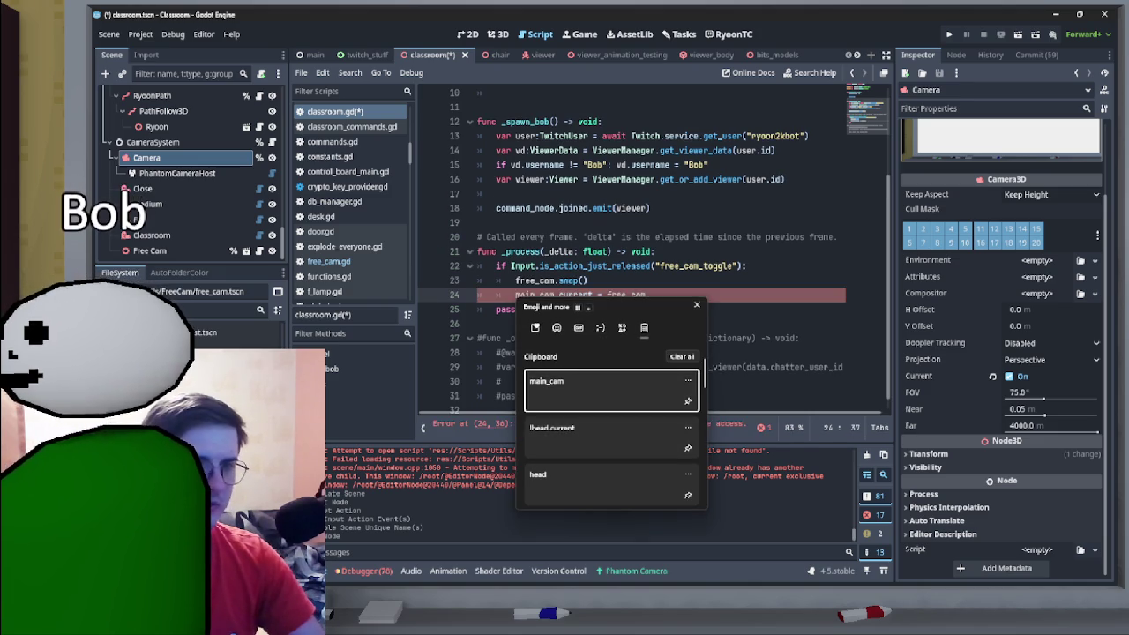
{"action": "key", "text": "Down"}
{"action": "key", "text": "Return"}
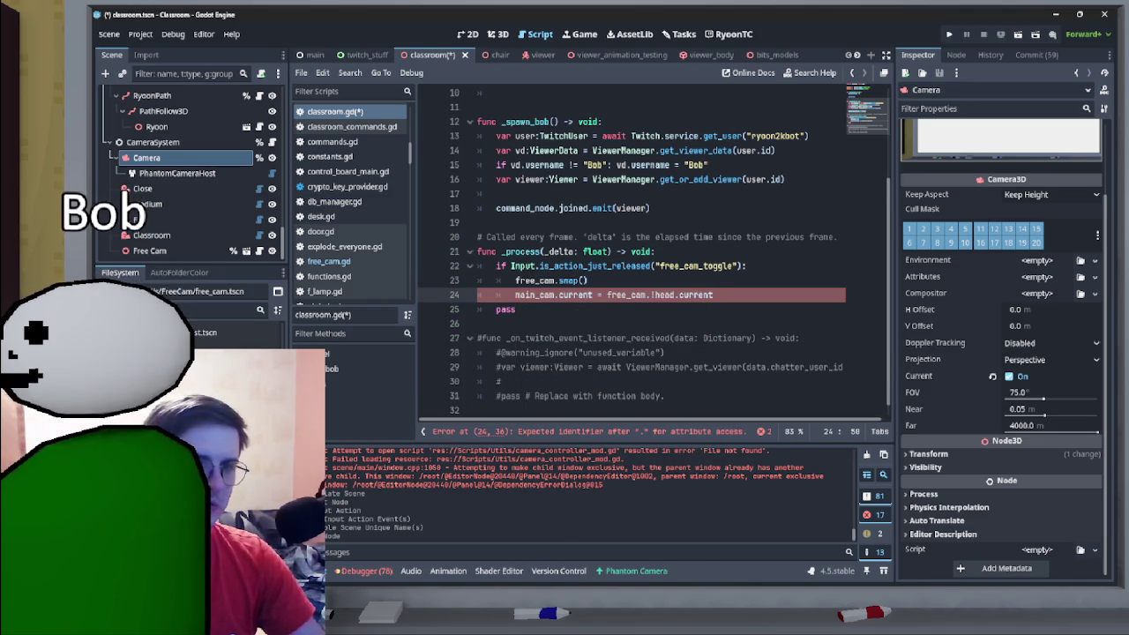
{"action": "left_click", "coordinate": [650, 295]}
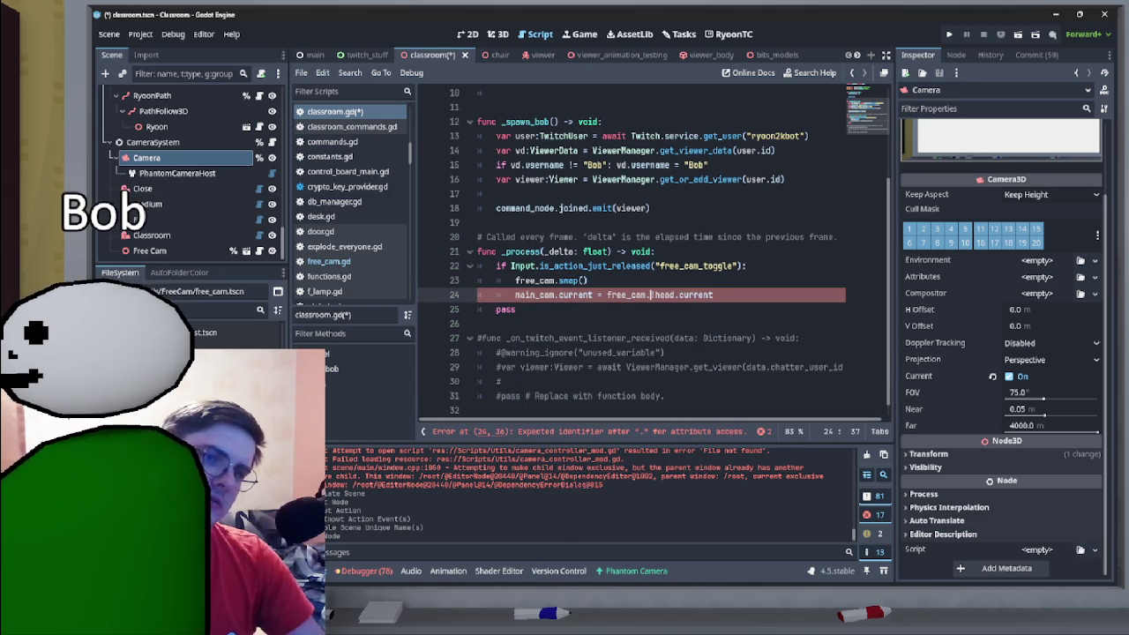
{"action": "key", "text": "Delete"}
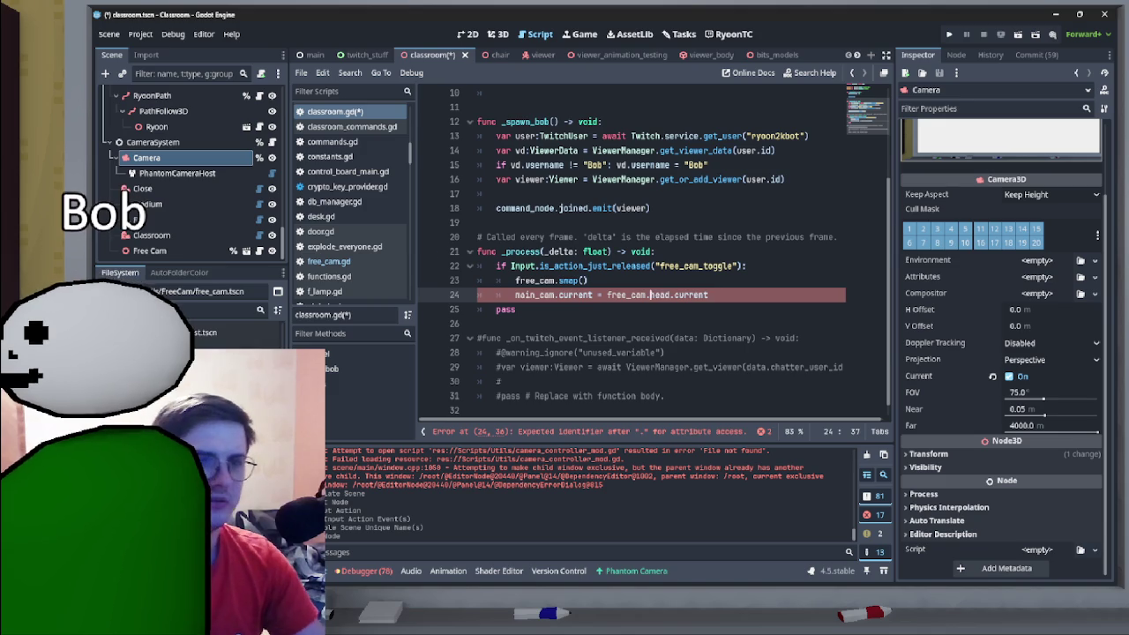
{"action": "left_click", "coordinate": [607, 295]}
{"action": "type", "text": "!"}
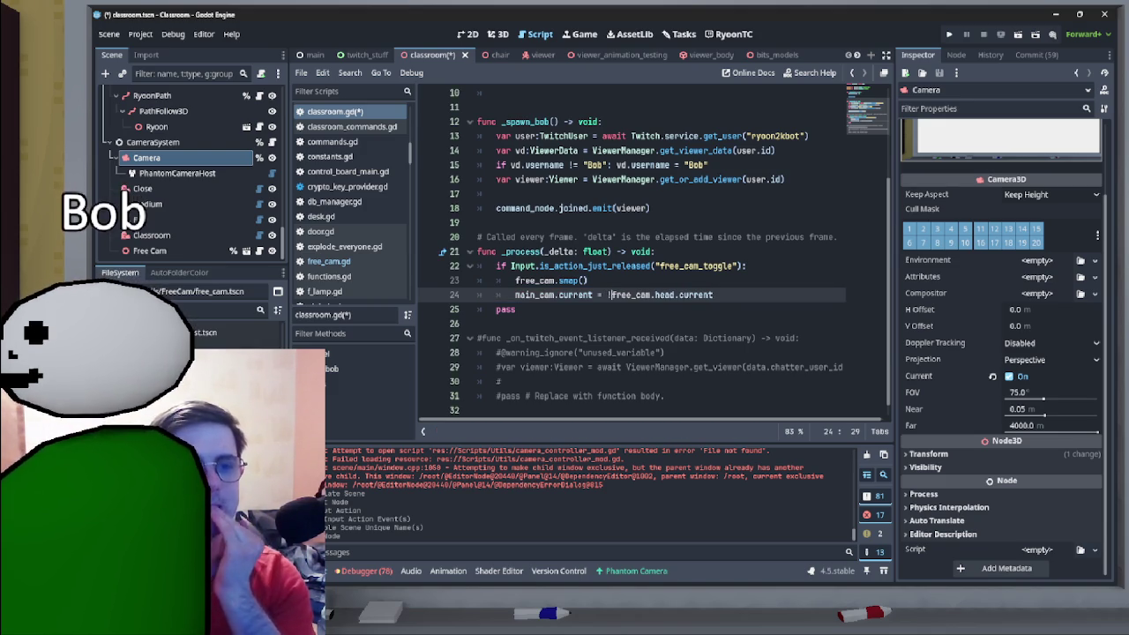
- Delete the leftover pass line, save classroom.gd and run the scene with F6
{"action": "left_click_drag", "start_coordinate": [517, 309], "coordinate": [476, 309]}
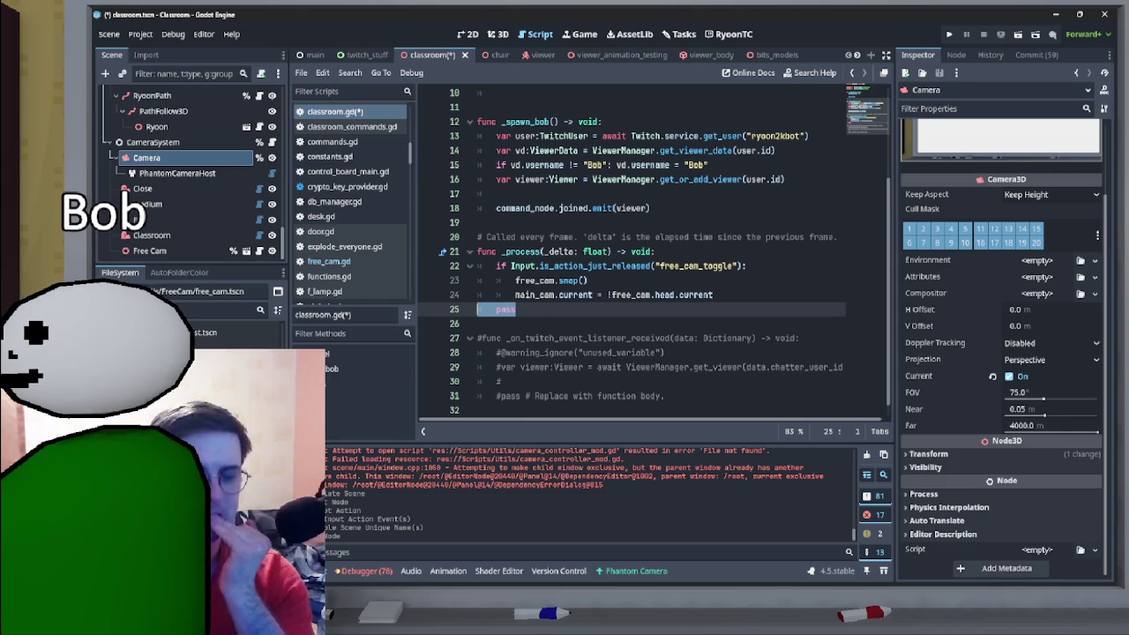
{"action": "key", "text": "BackSpace"}
{"action": "key", "text": "BackSpace"}
{"action": "key", "text": "ctrl+s"}
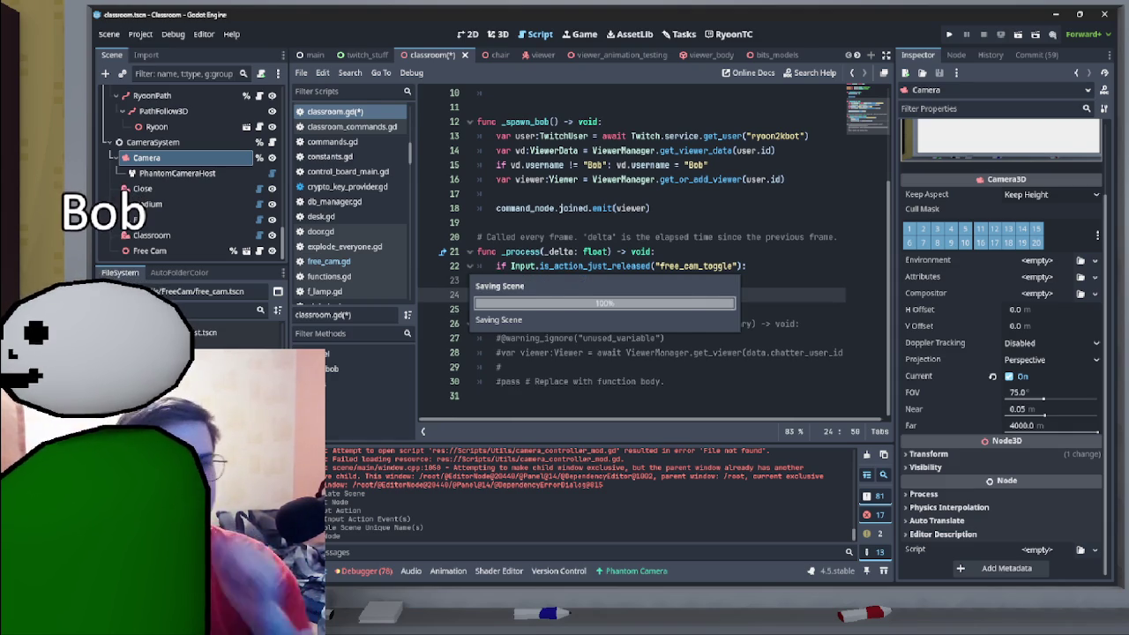
{"action": "key", "text": "F6"}
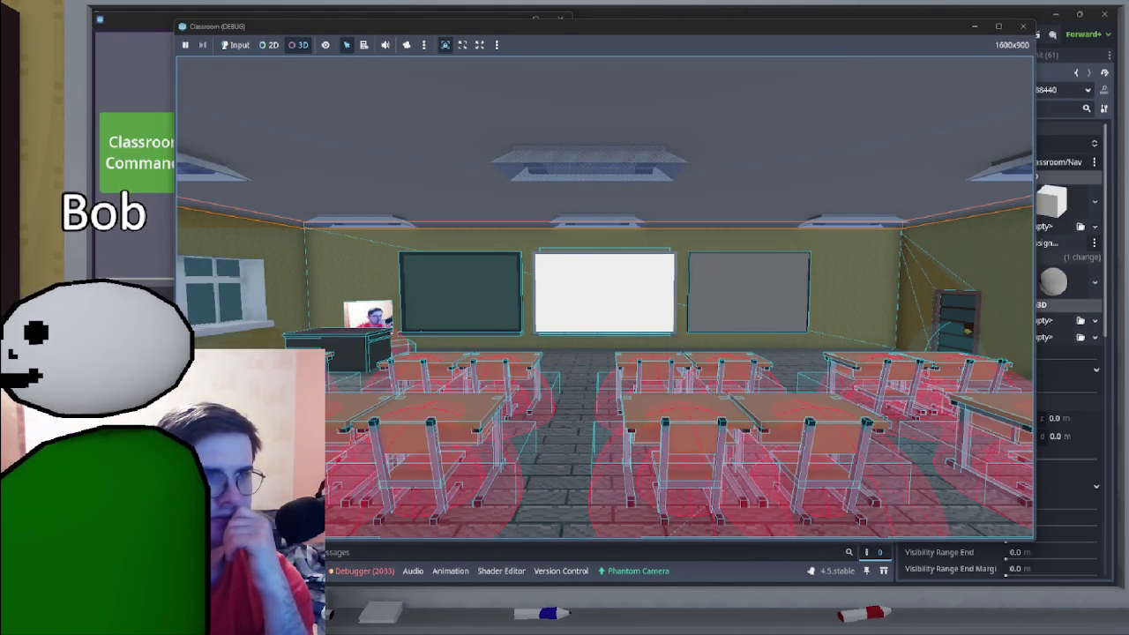
{"action": "left_click", "coordinate": [235, 44]}
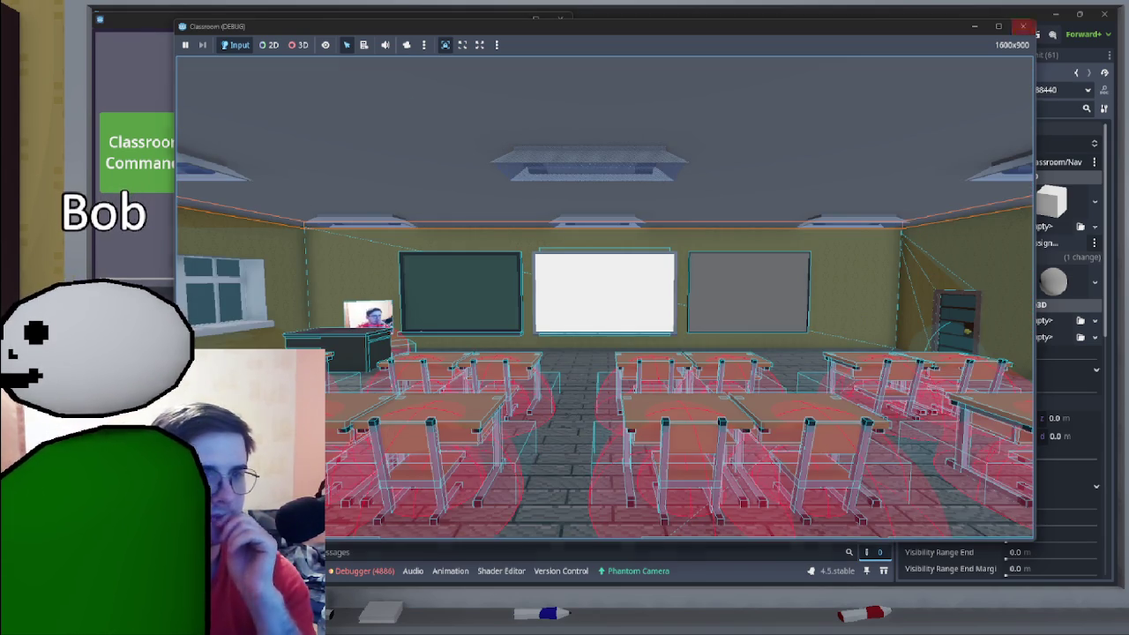
{"action": "left_click", "coordinate": [1023, 26]}
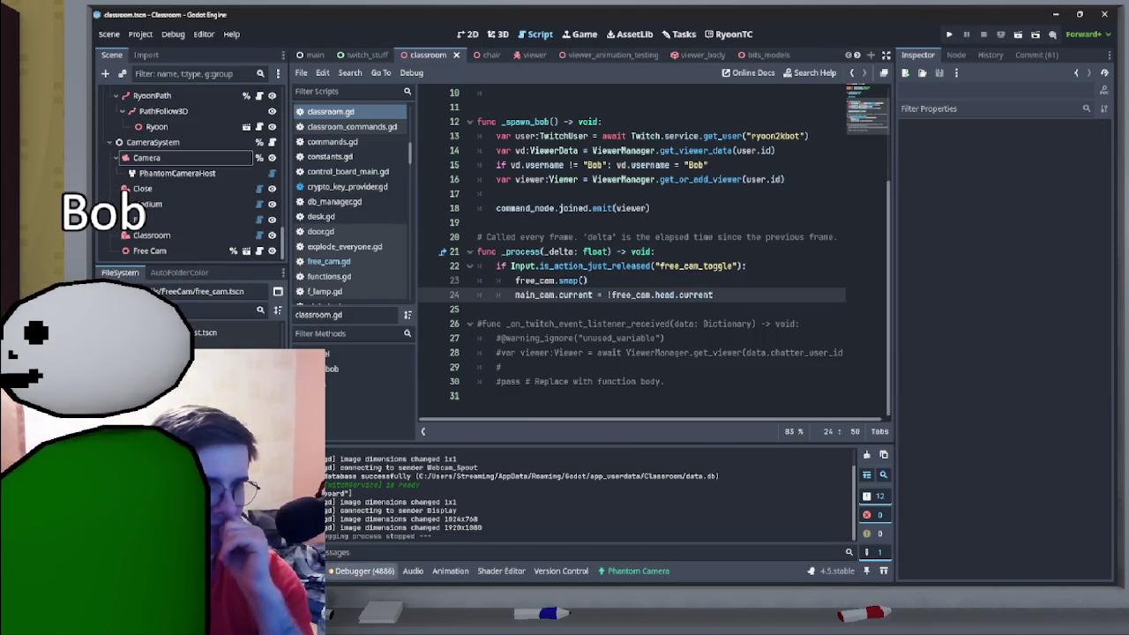
- Jump to the free_cam.gd error about the missing down action from the Errors list
{"action": "left_click", "coordinate": [362, 571]}
{"action": "left_click", "coordinate": [372, 437]}
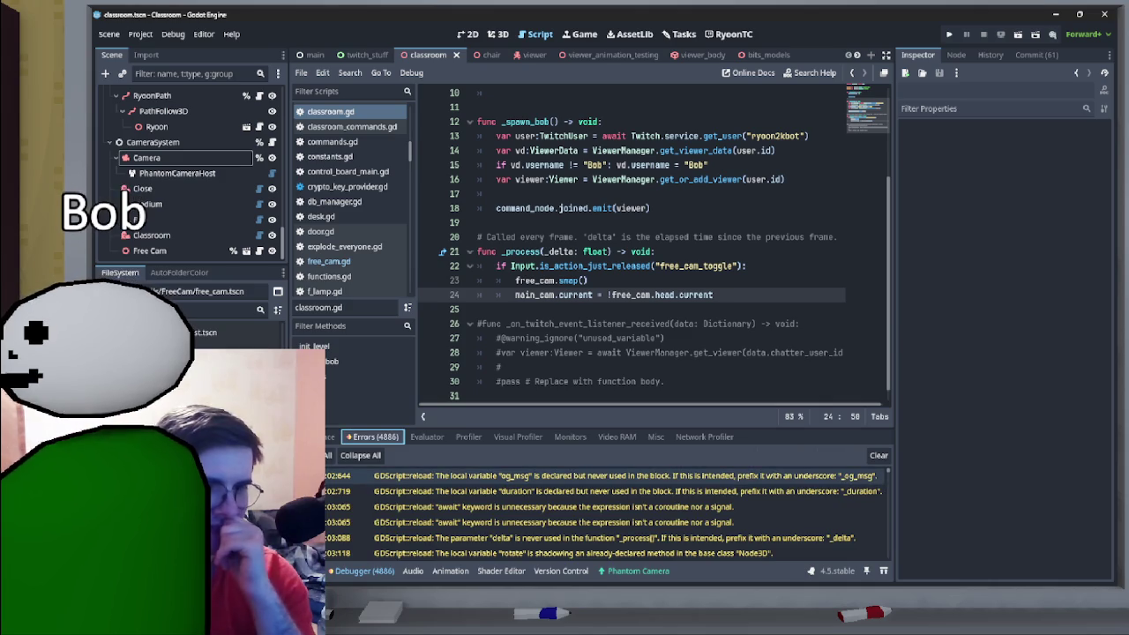
{"action": "scroll", "coordinate": [609, 512], "scroll_direction": "down", "scroll_amount": 5}
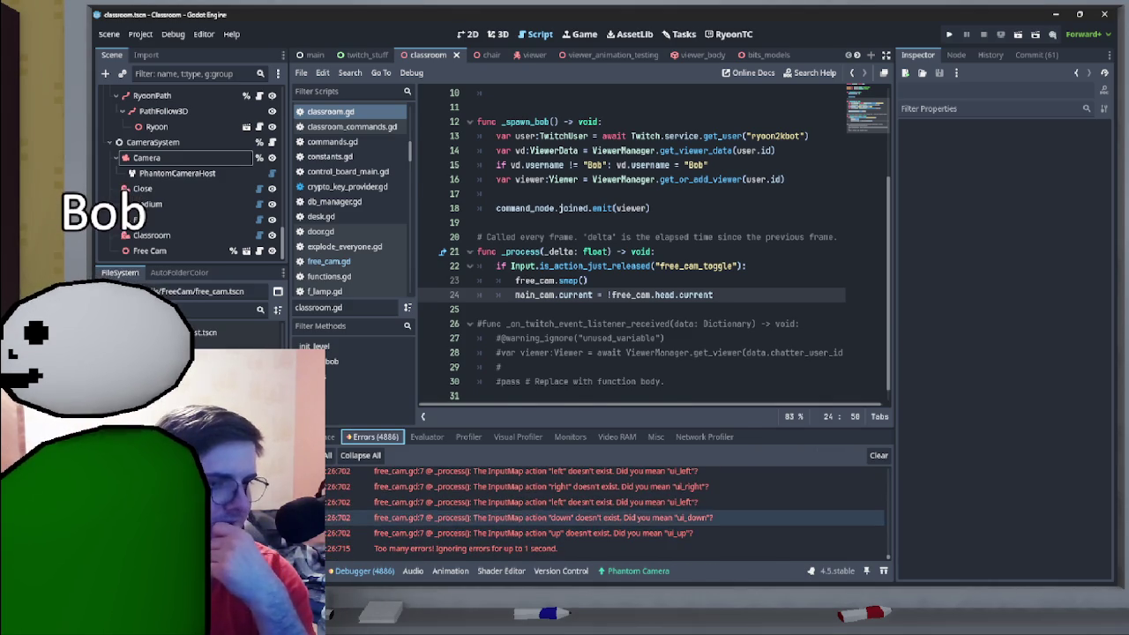
{"action": "left_click", "coordinate": [538, 518]}
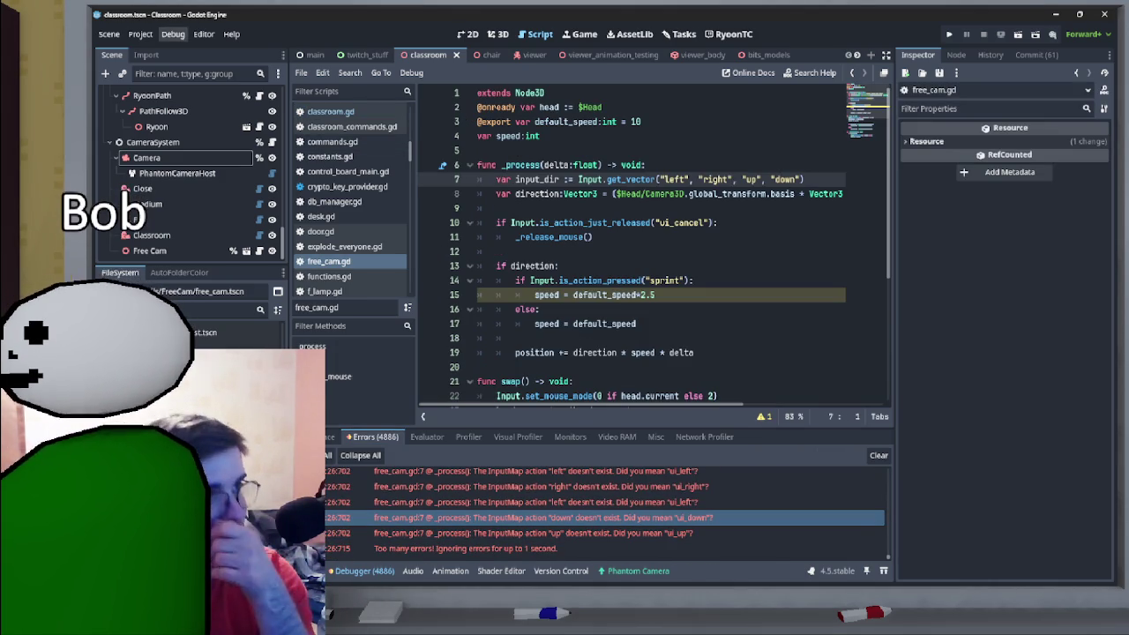
- Add left, right, up and down actions to the Input Map
{"action": "left_click", "coordinate": [141, 33]}
{"action": "left_click", "coordinate": [155, 50]}
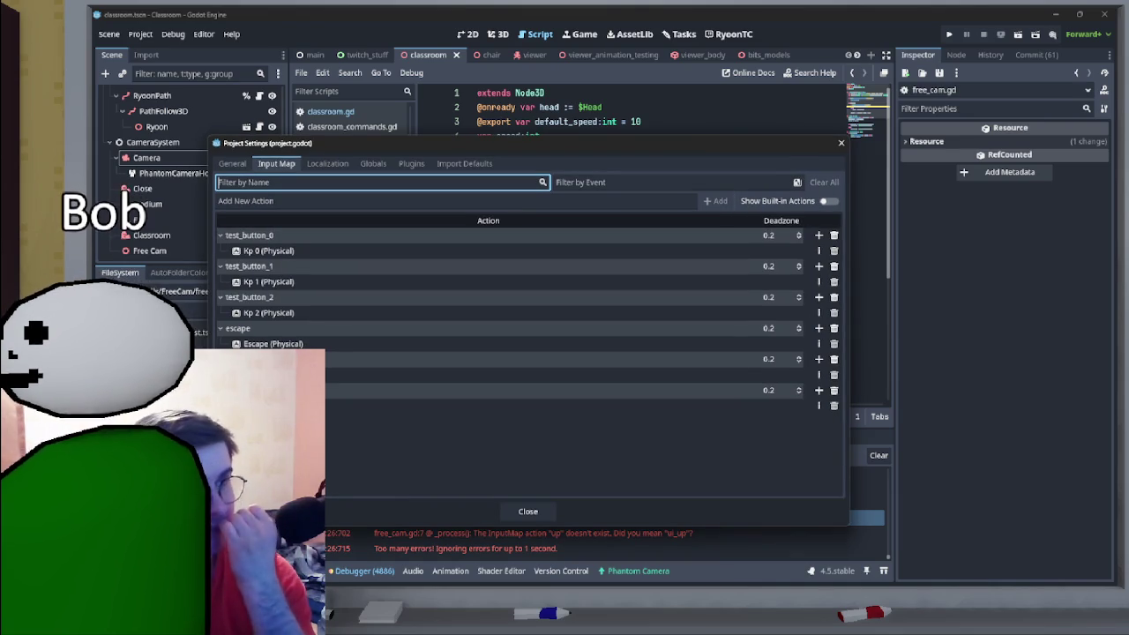
{"action": "mouse_move", "coordinate": [692, 147]}
{"action": "left_mouse_down"}
{"action": "mouse_move", "coordinate": [762, 354]}
{"action": "mouse_move", "coordinate": [680, 137]}
{"action": "mouse_move", "coordinate": [717, 139]}
{"action": "left_mouse_up"}
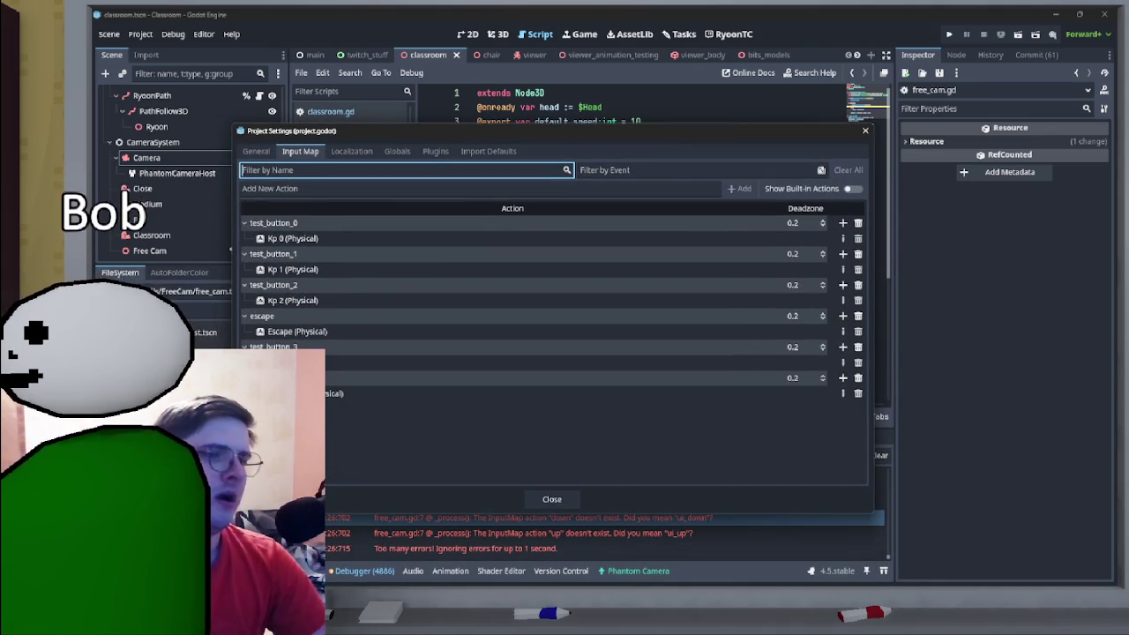
{"action": "mouse_move", "coordinate": [581, 131]}
{"action": "left_mouse_down"}
{"action": "mouse_move", "coordinate": [635, 411]}
{"action": "mouse_move", "coordinate": [578, 156]}
{"action": "mouse_move", "coordinate": [574, 83]}
{"action": "left_mouse_up"}
{"action": "left_click", "coordinate": [264, 140]}
{"action": "type", "text": "left"}
{"action": "key", "text": "Return"}
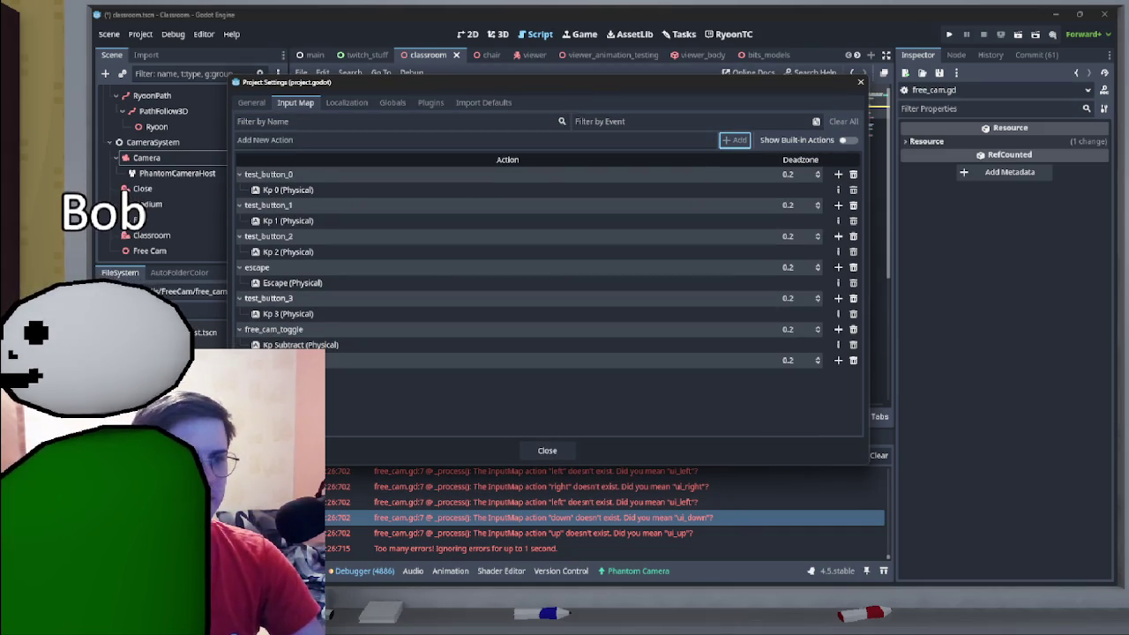
{"action": "type", "text": "right"}
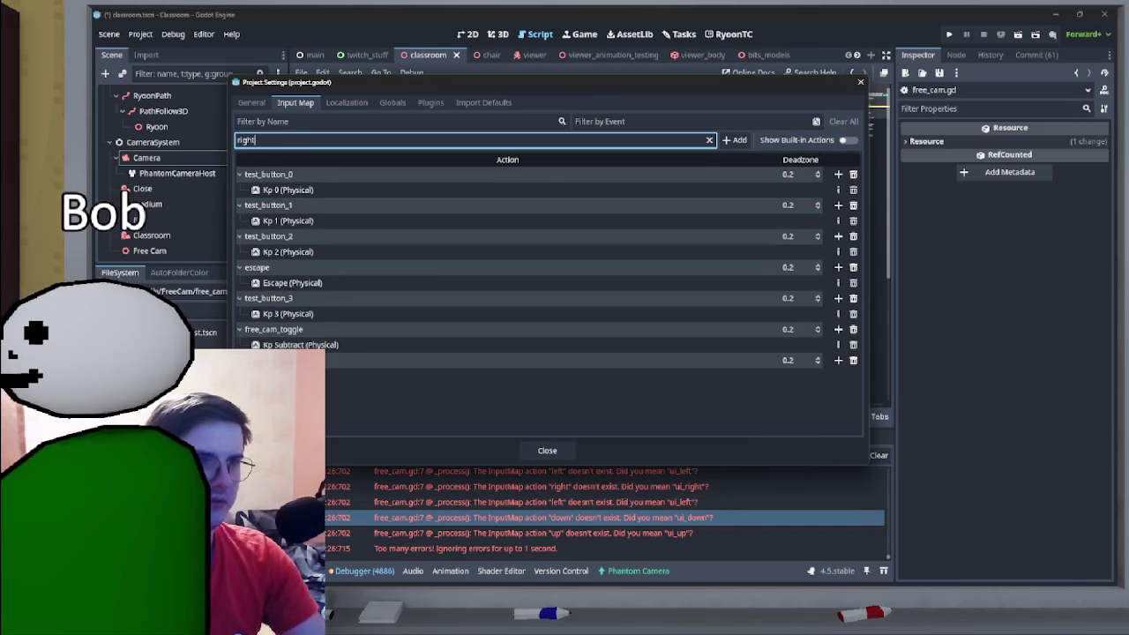
{"action": "key", "text": "Return"}
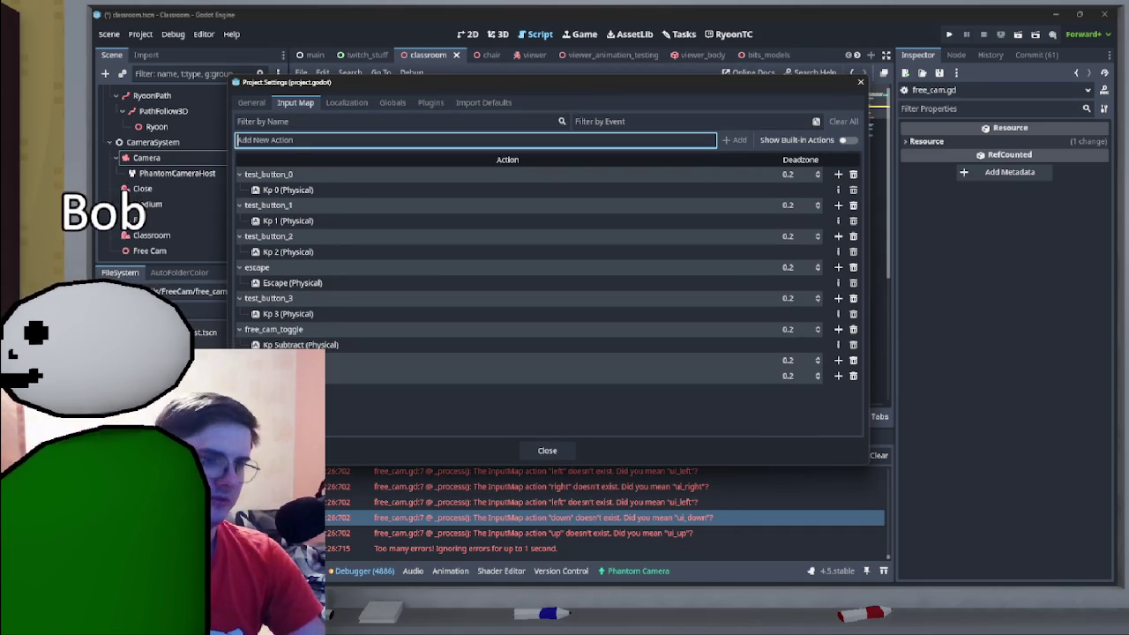
{"action": "type", "text": "up"}
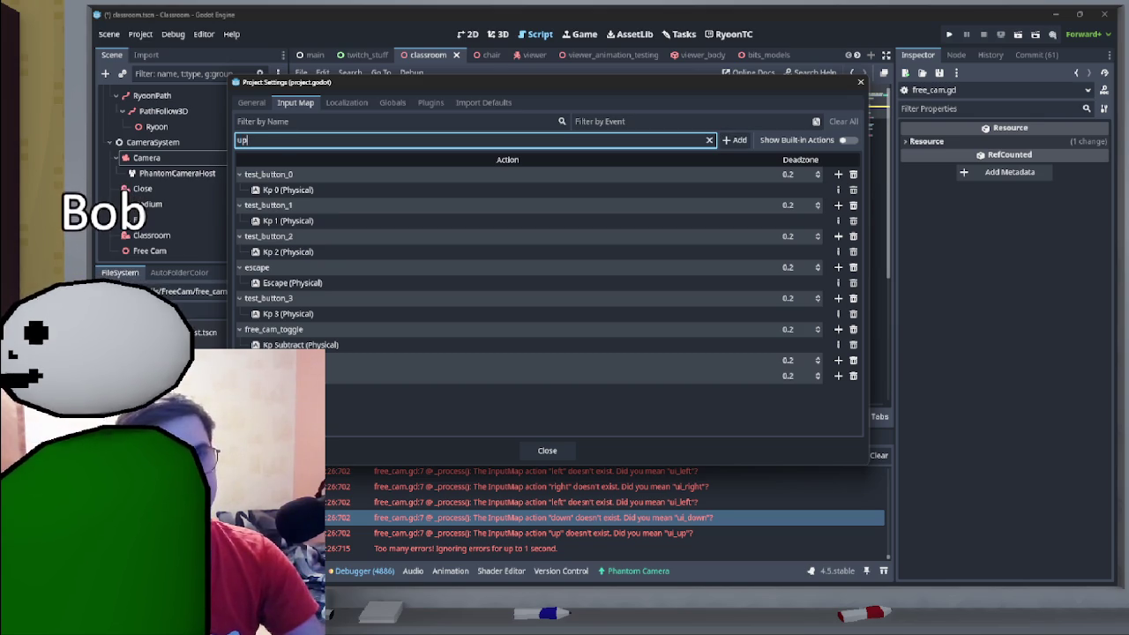
{"action": "key", "text": "Return"}
{"action": "type", "text": "down"}
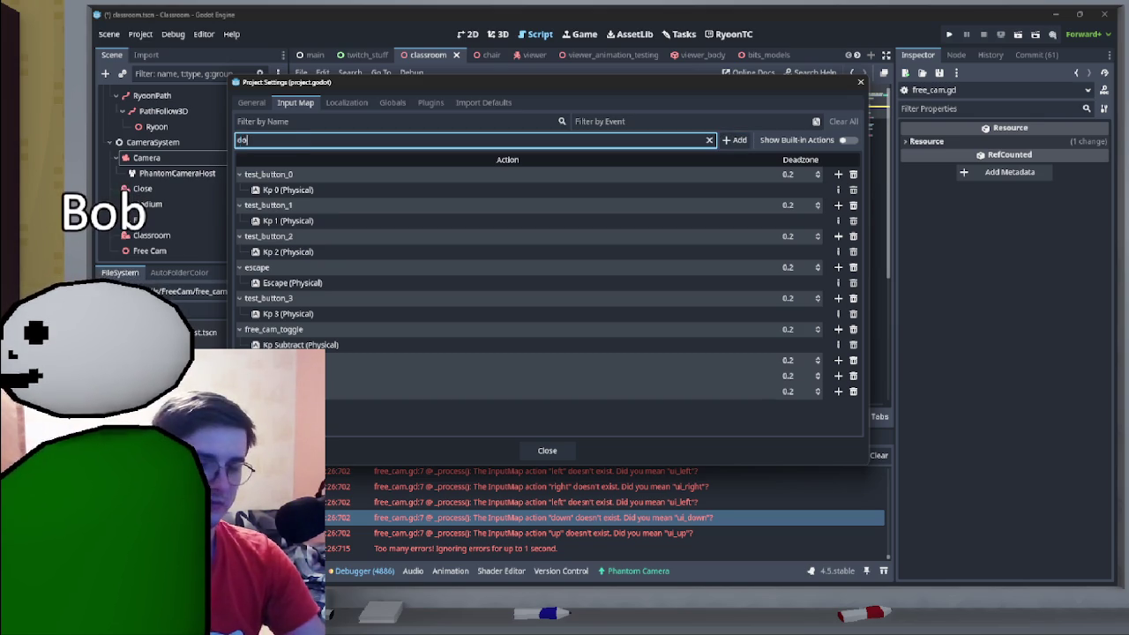
{"action": "left_click", "coordinate": [735, 139]}
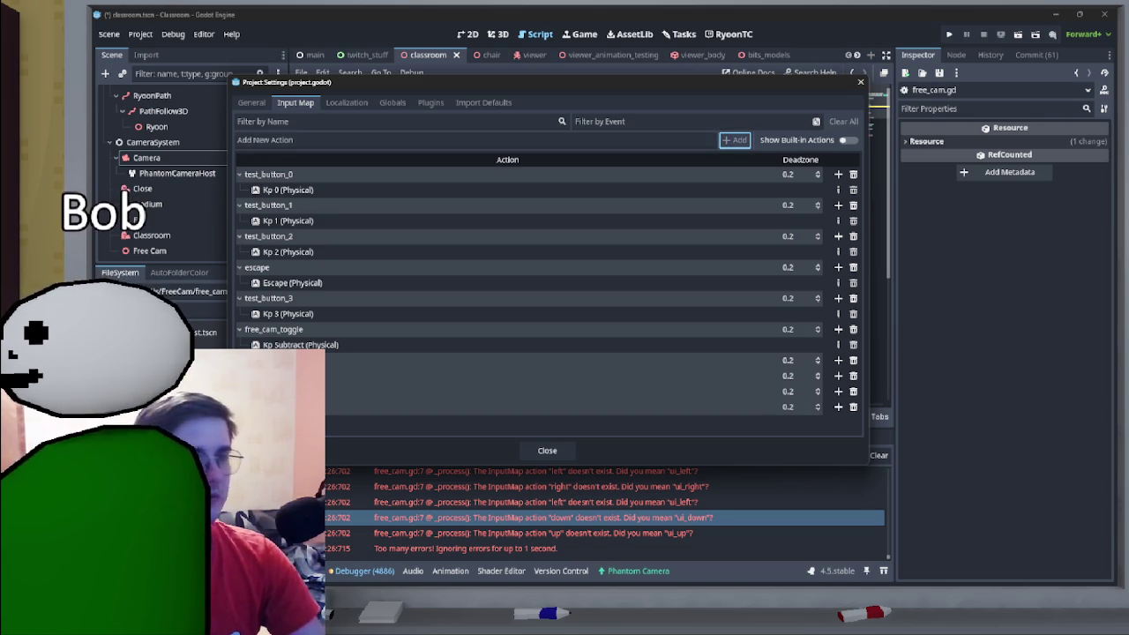
- Bind A, D, W and S to left, right, up and down respectively
{"action": "left_click", "coordinate": [838, 360]}
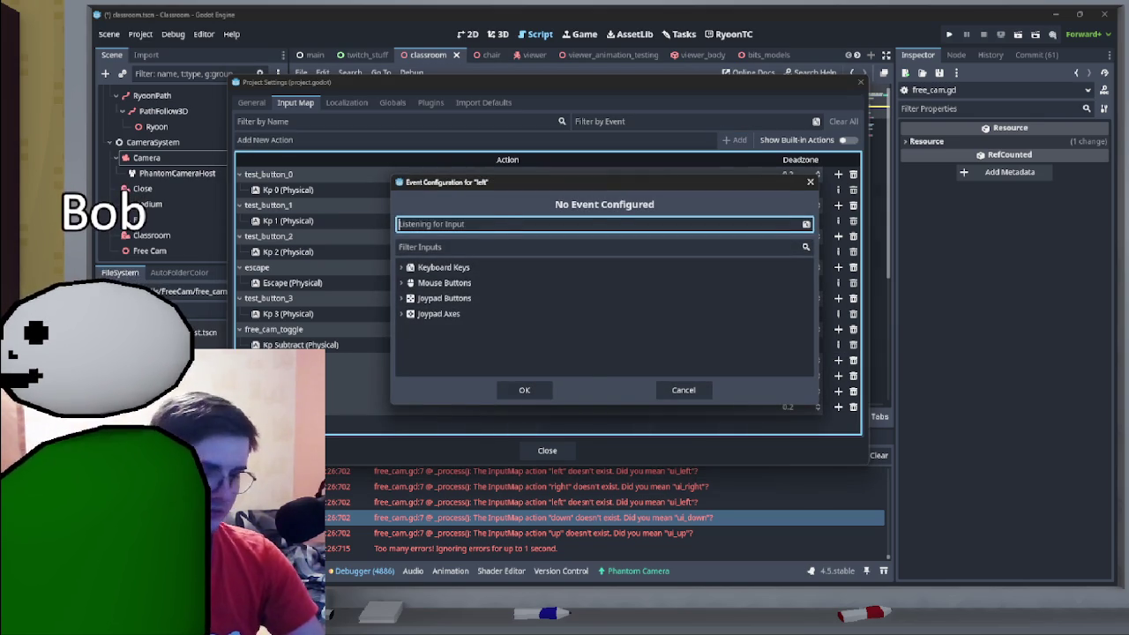
{"action": "key", "text": "a"}
{"action": "left_click", "coordinate": [524, 390]}
{"action": "left_click", "coordinate": [838, 391]}
{"action": "key", "text": "d"}
{"action": "left_click", "coordinate": [528, 381]}
{"action": "left_click", "coordinate": [833, 422]}
{"action": "key", "text": "w"}
{"action": "left_click", "coordinate": [524, 390]}
{"action": "left_click", "coordinate": [832, 422]}
{"action": "key", "text": "s"}
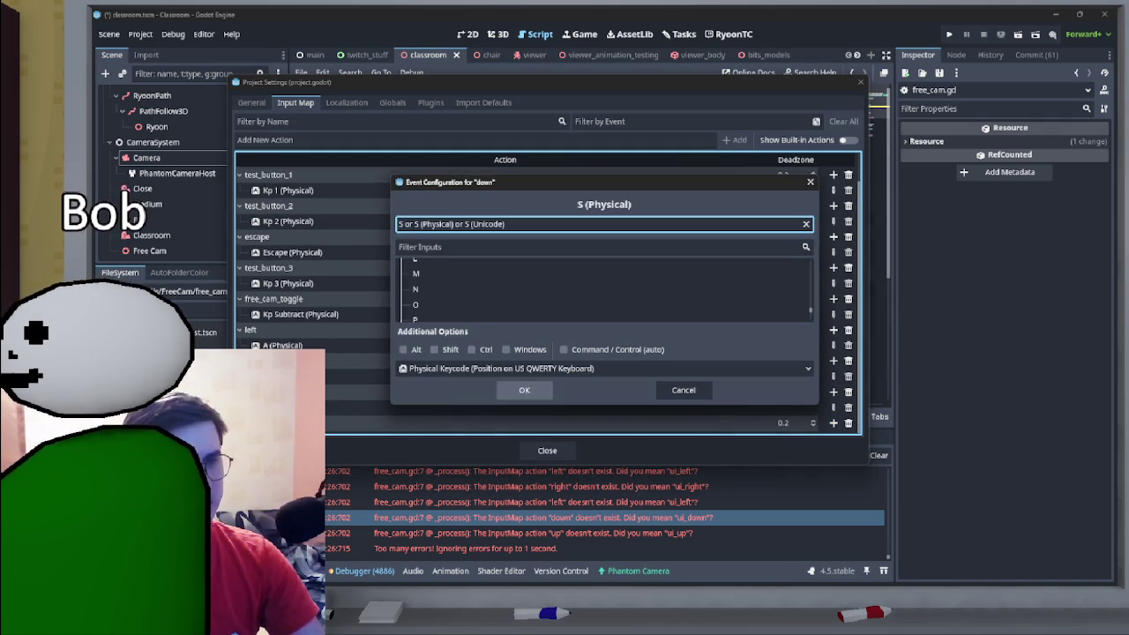
{"action": "left_click", "coordinate": [525, 390]}
{"action": "left_click", "coordinate": [547, 451]}
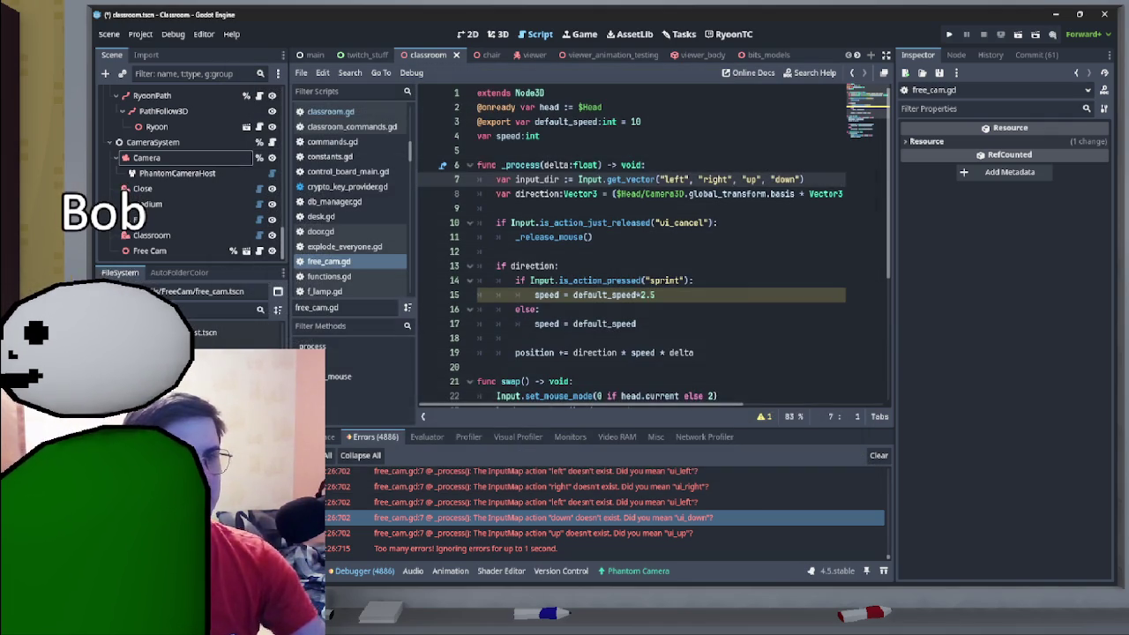
- Save and run the Classroom scene, try the free cam, then close the game window
{"action": "scroll", "coordinate": [662, 247], "scroll_direction": "down", "scroll_amount": 1}
{"action": "scroll", "coordinate": [654, 246], "scroll_direction": "up", "scroll_amount": 1}
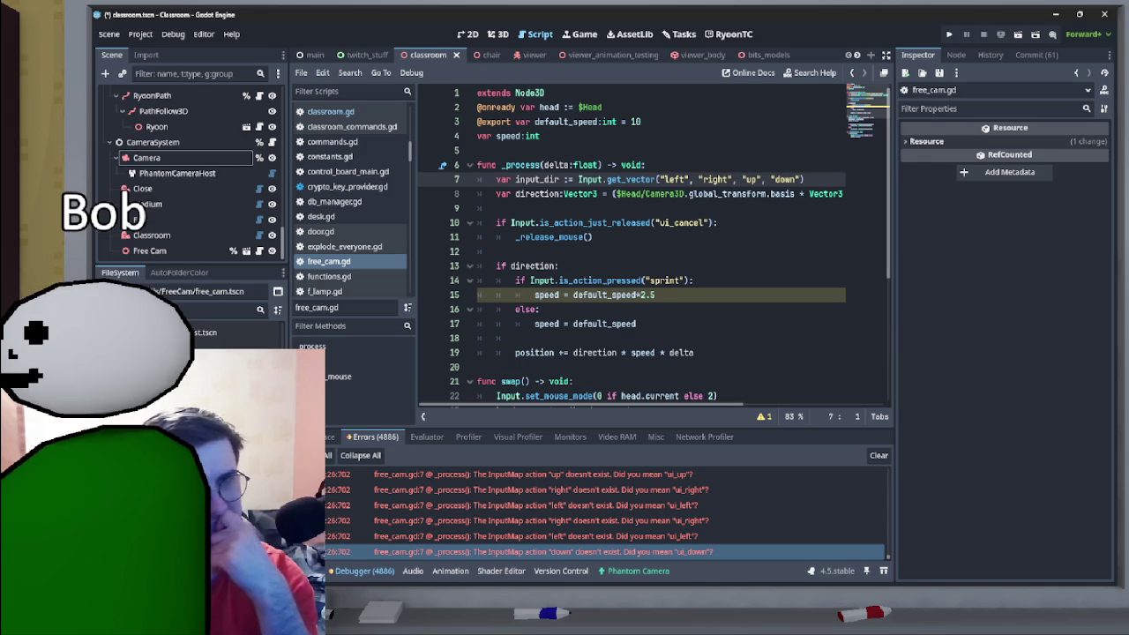
{"action": "left_click", "coordinate": [1019, 33]}
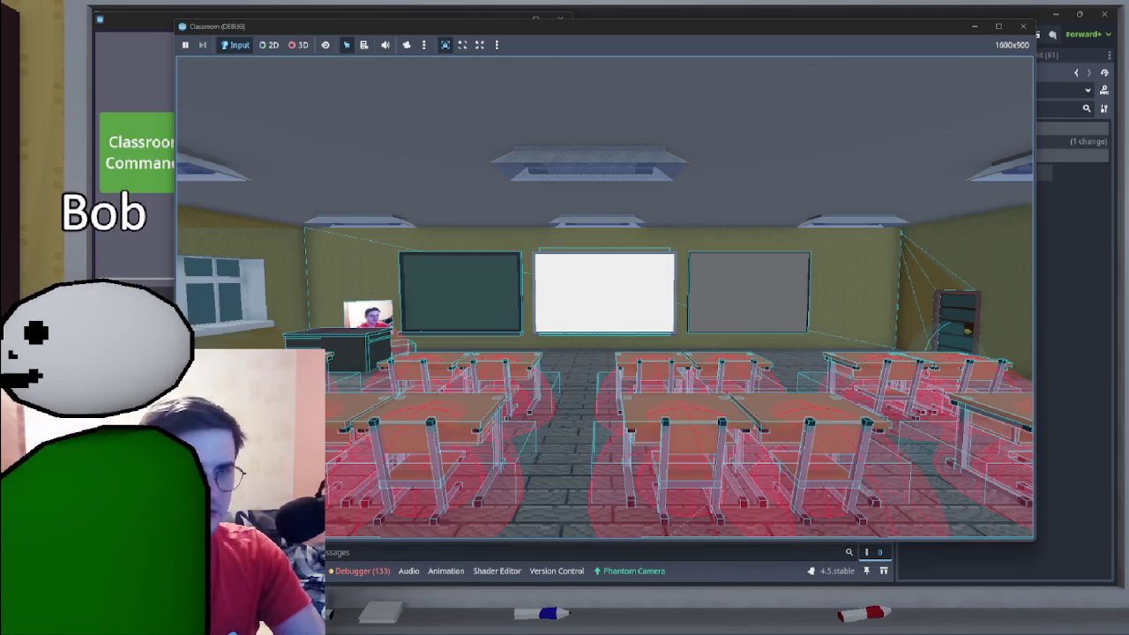
{"action": "left_click", "coordinate": [1023, 25]}
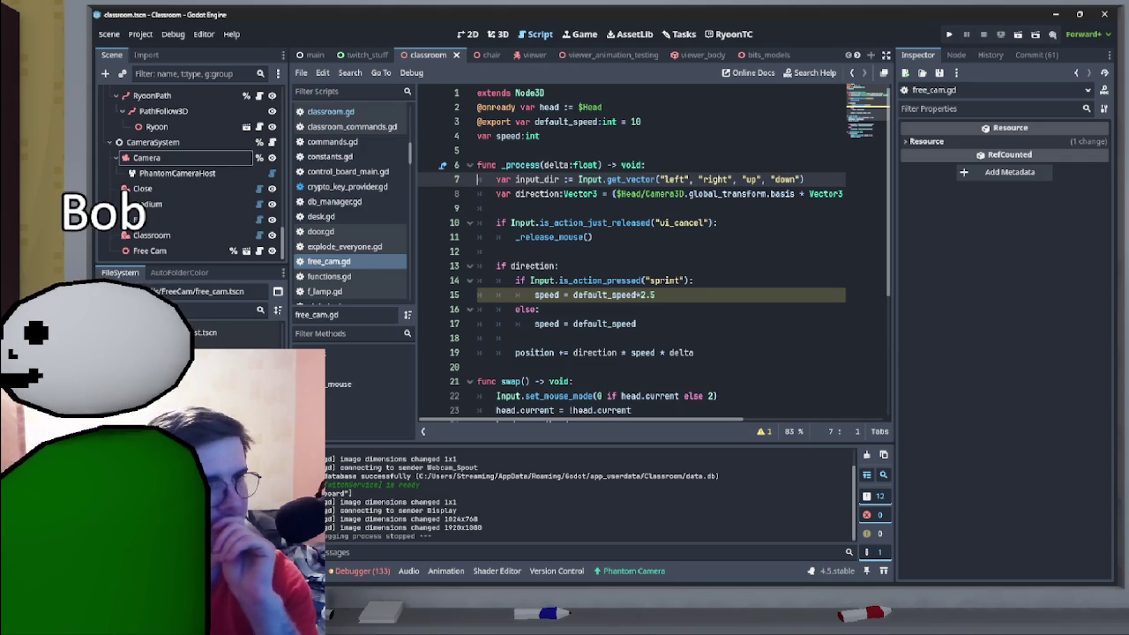
- Set the Free Cam node's Process Mode to Disabled in the Inspector
{"action": "scroll", "coordinate": [654, 254], "scroll_direction": "down", "scroll_amount": 4}
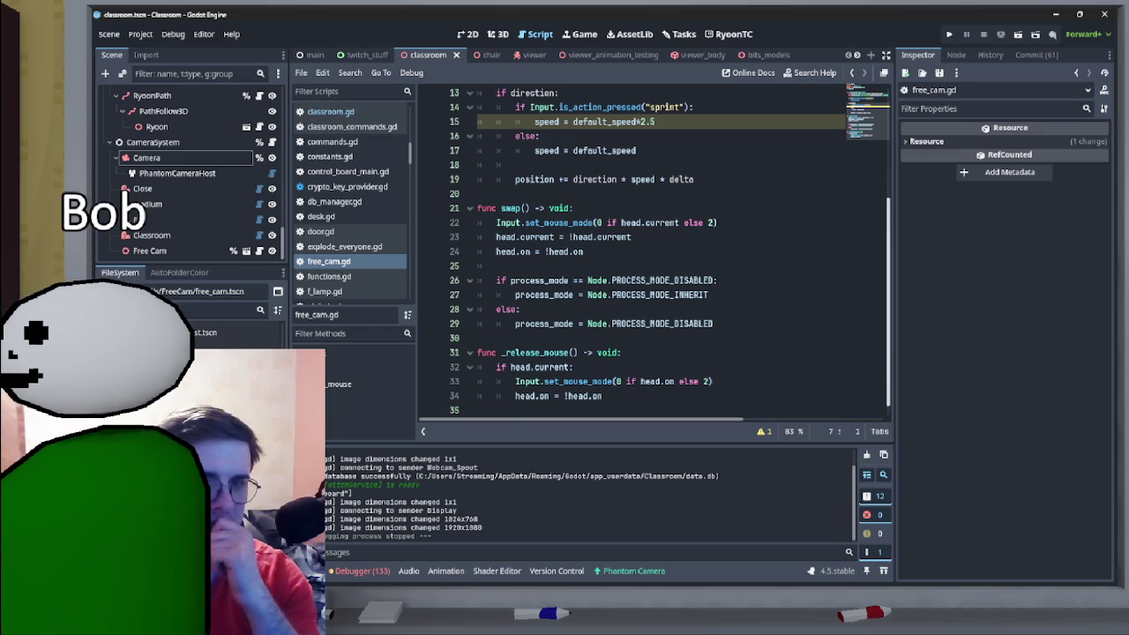
{"action": "scroll", "coordinate": [671, 252], "scroll_direction": "down", "scroll_amount": 1}
{"action": "left_click", "coordinate": [212, 251]}
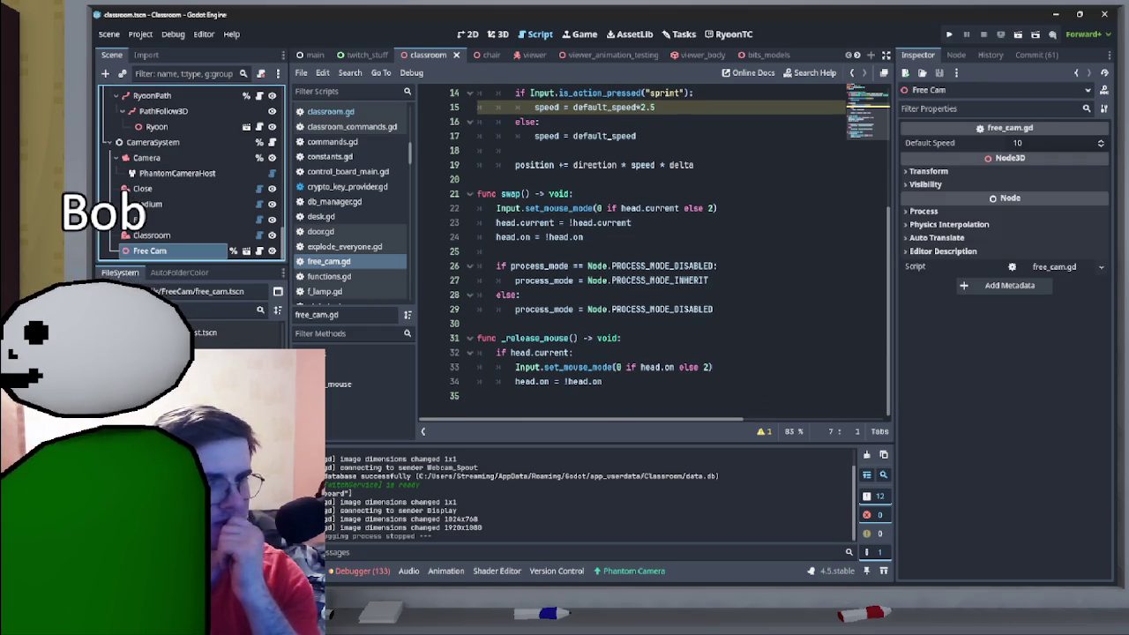
{"action": "scroll", "coordinate": [671, 252], "scroll_direction": "up", "scroll_amount": 4}
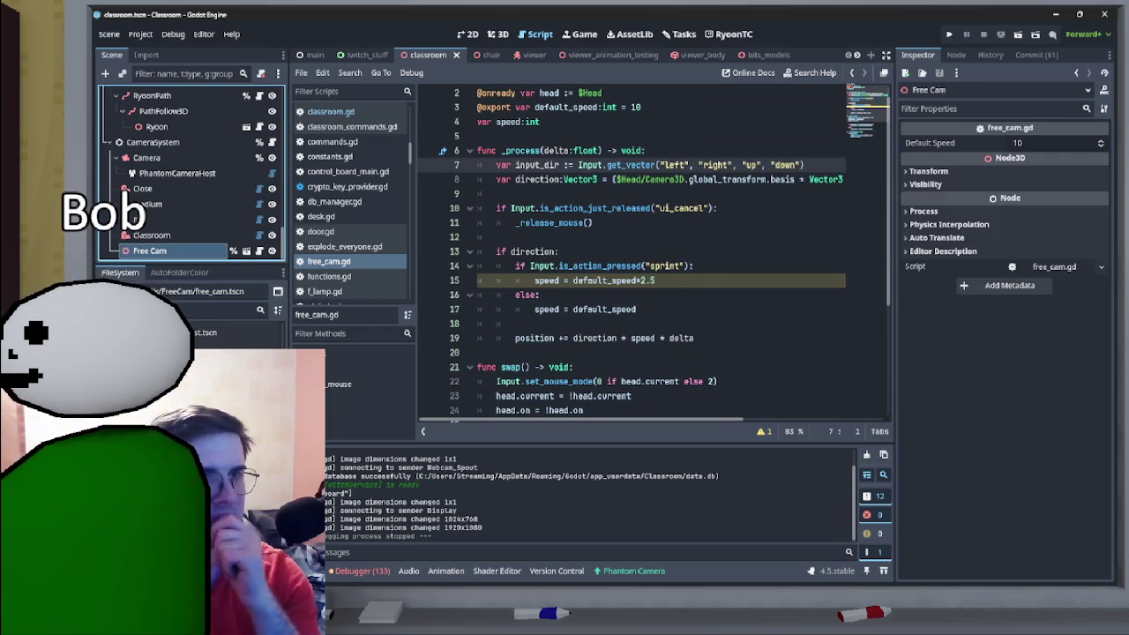
{"action": "scroll", "coordinate": [655, 249], "scroll_direction": "down", "scroll_amount": 2}
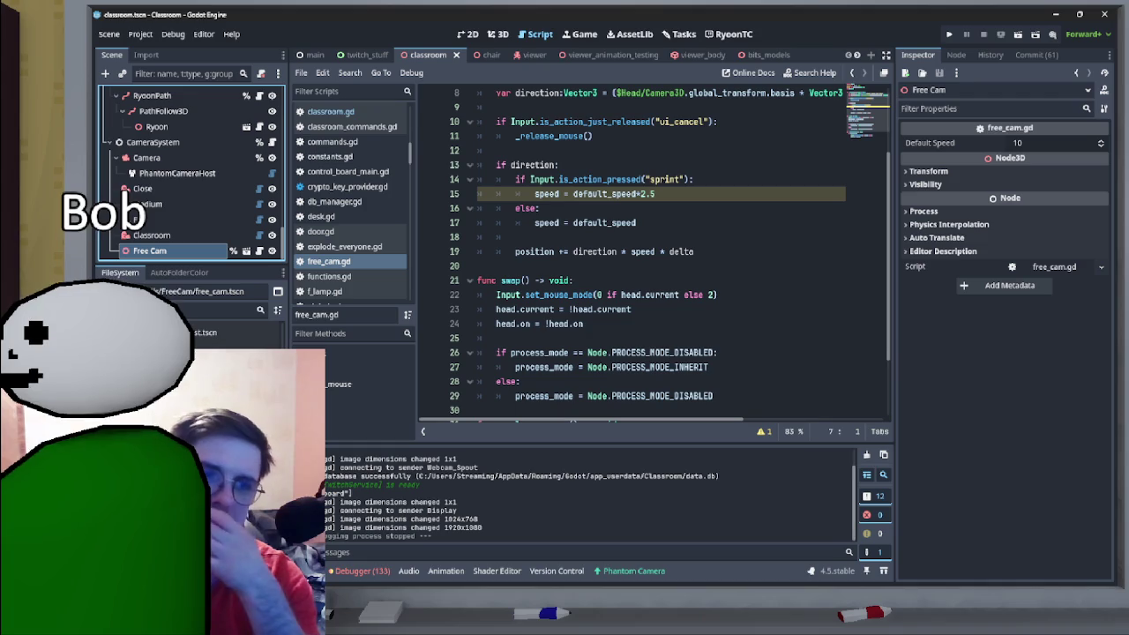
{"action": "scroll", "coordinate": [655, 249], "scroll_direction": "up", "scroll_amount": 3}
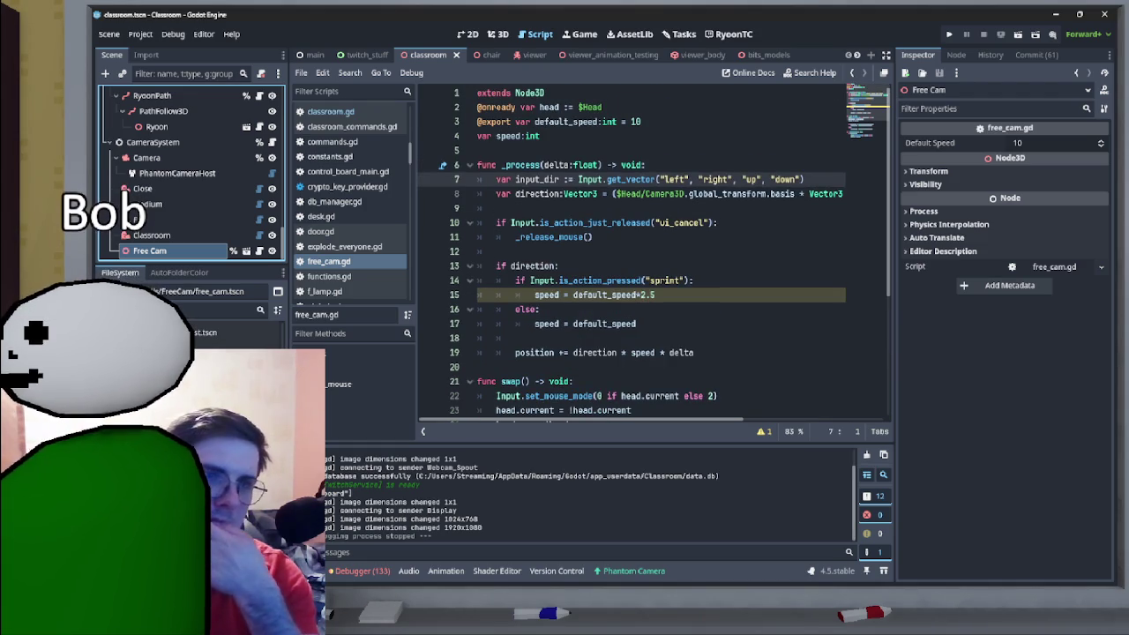
{"action": "left_click", "coordinate": [924, 211]}
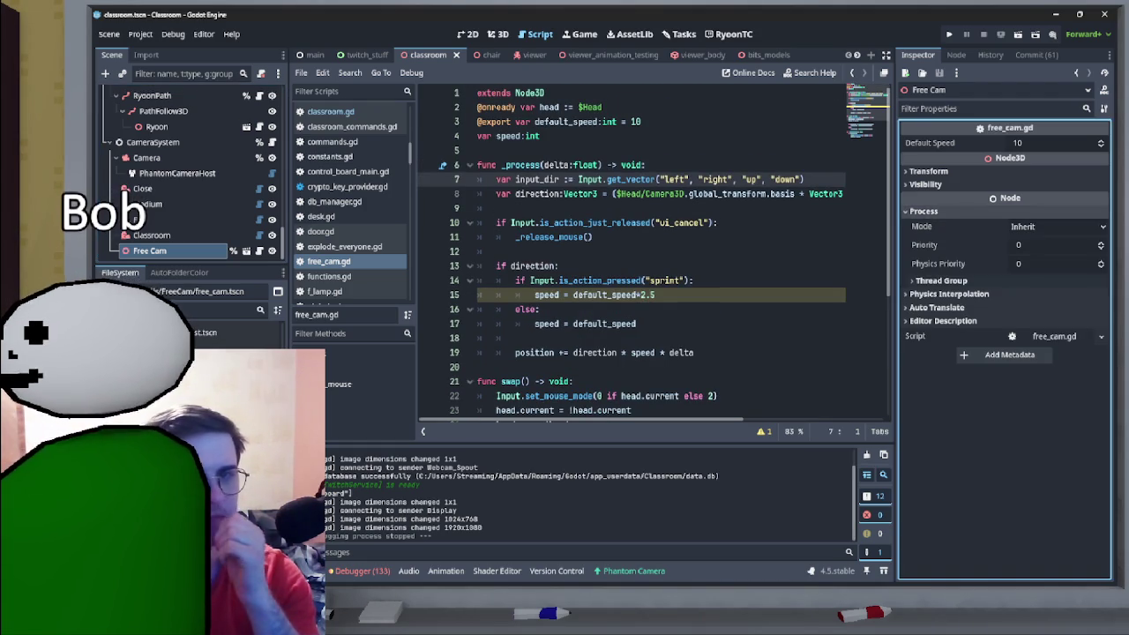
{"action": "left_click", "coordinate": [1058, 227]}
{"action": "left_click", "coordinate": [1036, 303]}
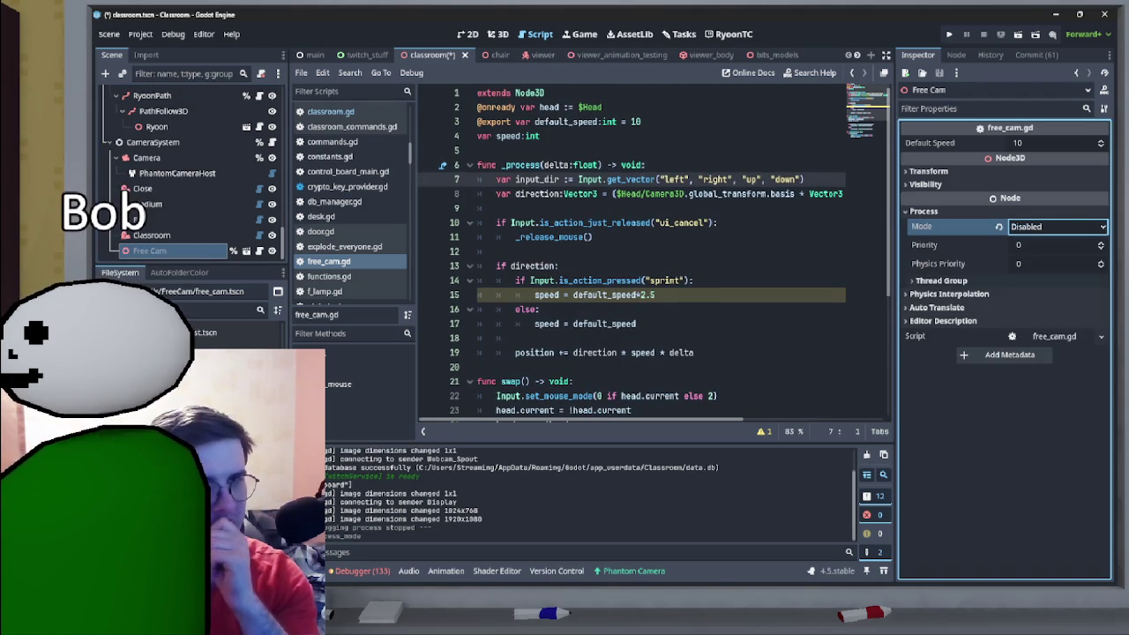
{"action": "left_click", "coordinate": [733, 222]}
- Save the Classroom scene, run it to test the free cam, then stop the game
{"action": "key", "text": "ctrl+s"}
{"action": "left_click", "coordinate": [211, 220]}
{"action": "left_click", "coordinate": [1018, 34]}
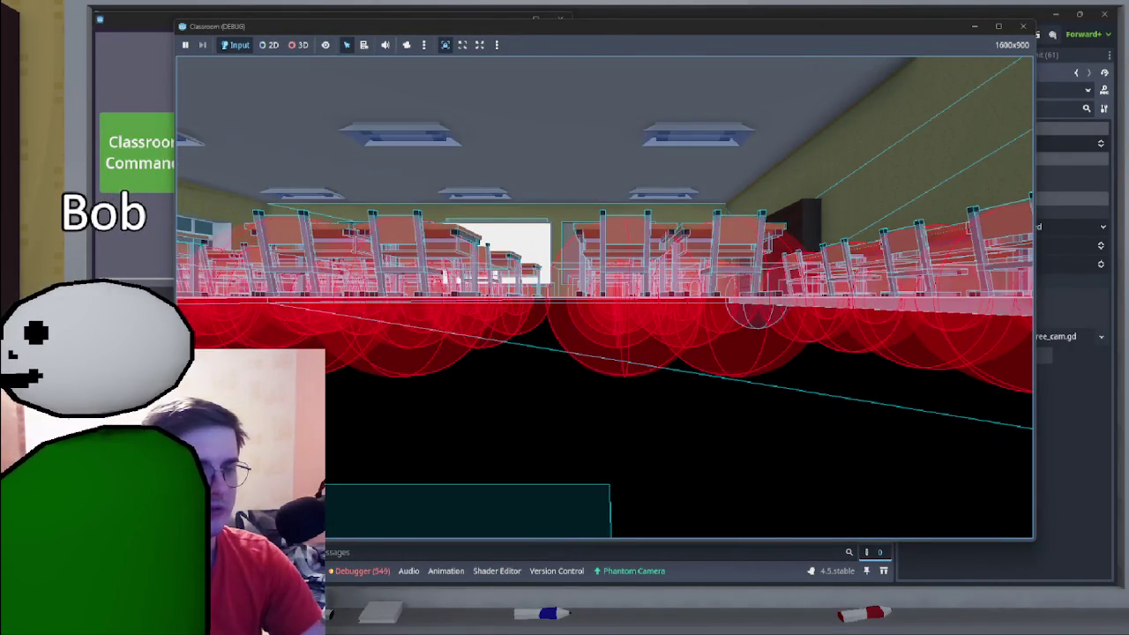
{"action": "key", "text": "F8"}
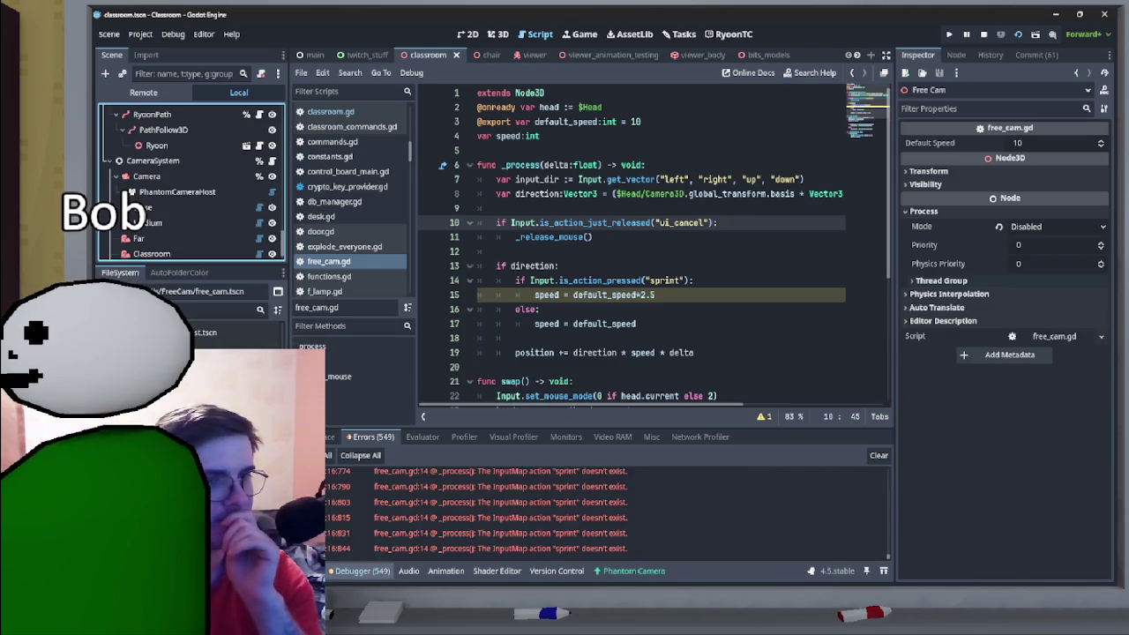
- Jump to the sprint error, then add a new 'sprint' action in Project Settings' Input Map
{"action": "left_click", "coordinate": [494, 486]}
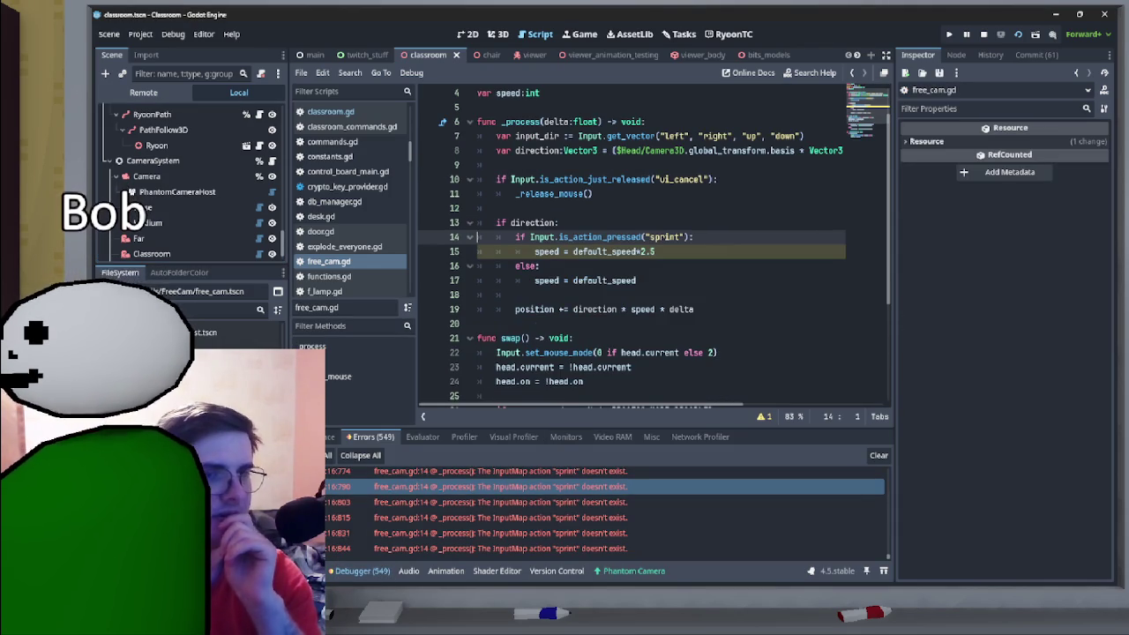
{"action": "left_click", "coordinate": [140, 33]}
{"action": "left_click", "coordinate": [168, 51]}
{"action": "scroll", "coordinate": [529, 291], "scroll_direction": "down", "scroll_amount": 1}
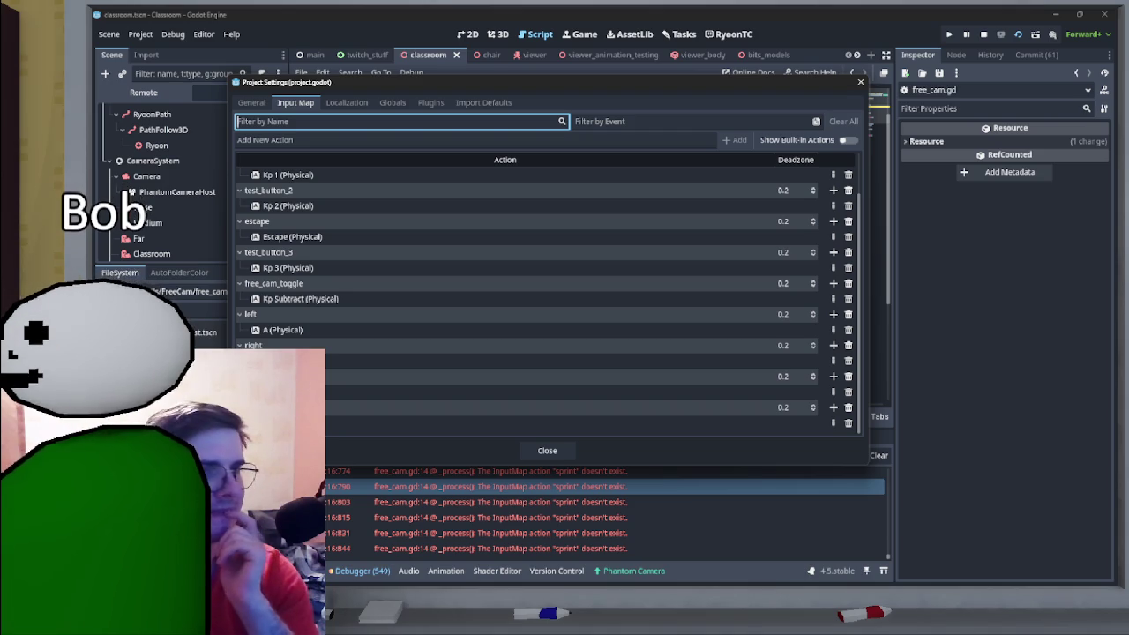
{"action": "left_click", "coordinate": [476, 140]}
{"action": "type", "text": "sprint"}
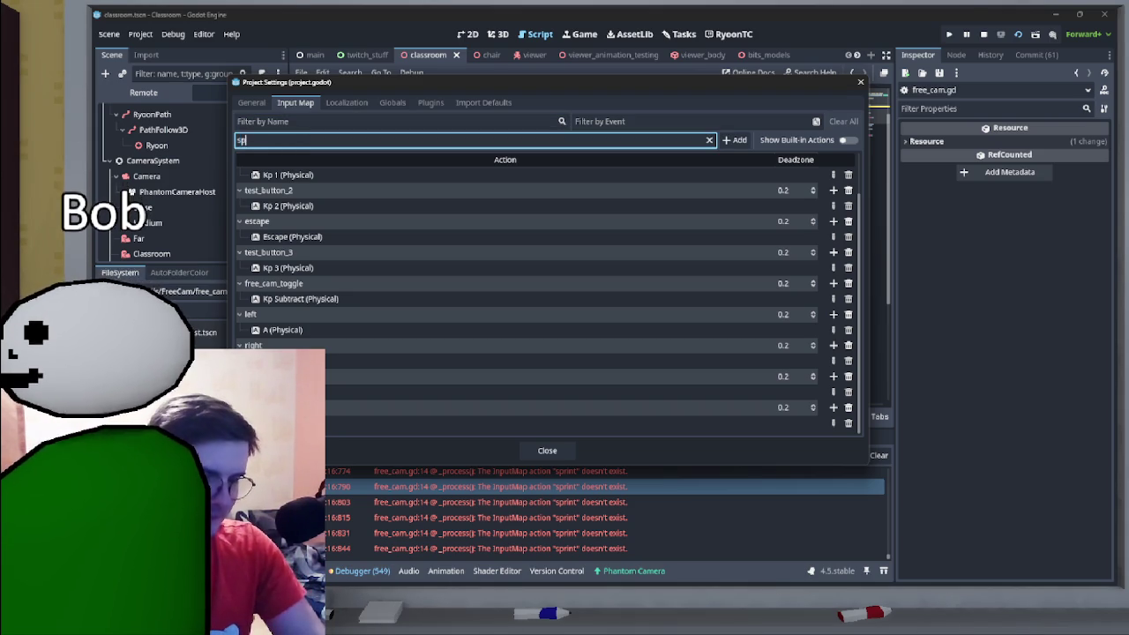
{"action": "key", "text": "Tab"}
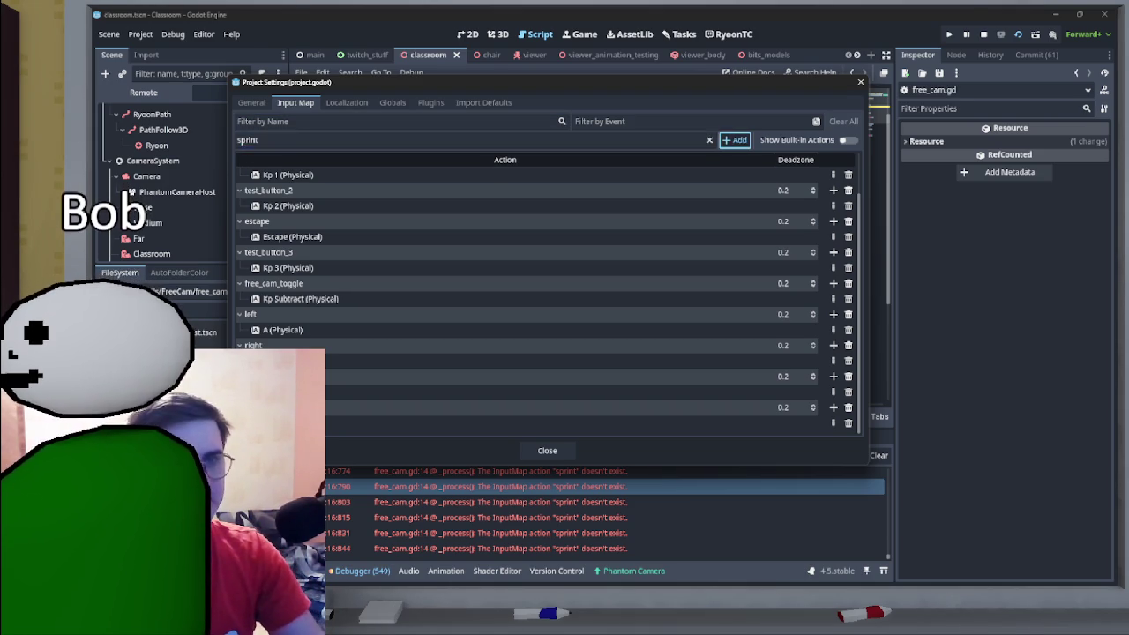
{"action": "key", "text": "Return"}
- Bind the Shift key to the sprint action and close Project Settings
{"action": "left_click", "coordinate": [832, 423]}
{"action": "key", "text": "shift"}
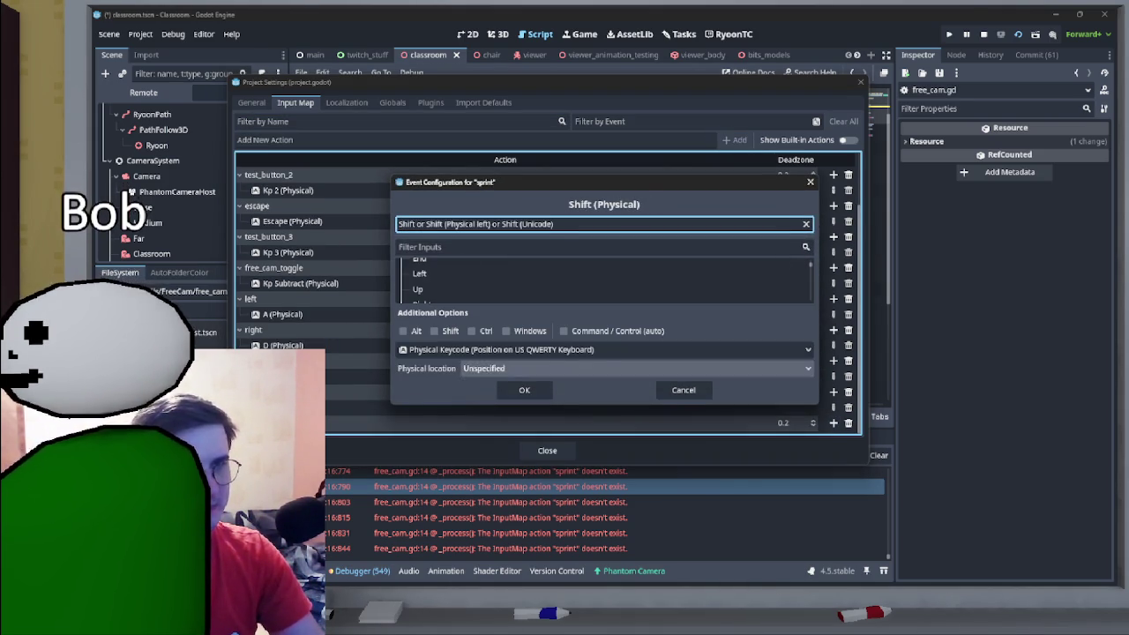
{"action": "left_click", "coordinate": [524, 391]}
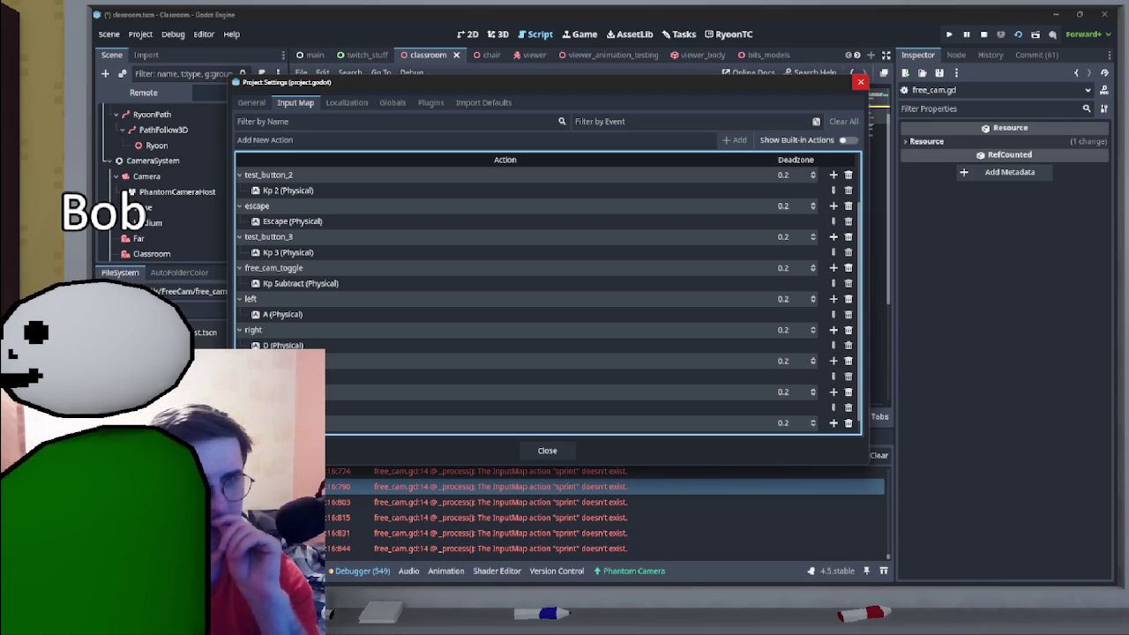
{"action": "left_click", "coordinate": [860, 81]}
{"action": "scroll", "coordinate": [653, 238], "scroll_direction": "down", "scroll_amount": 2}
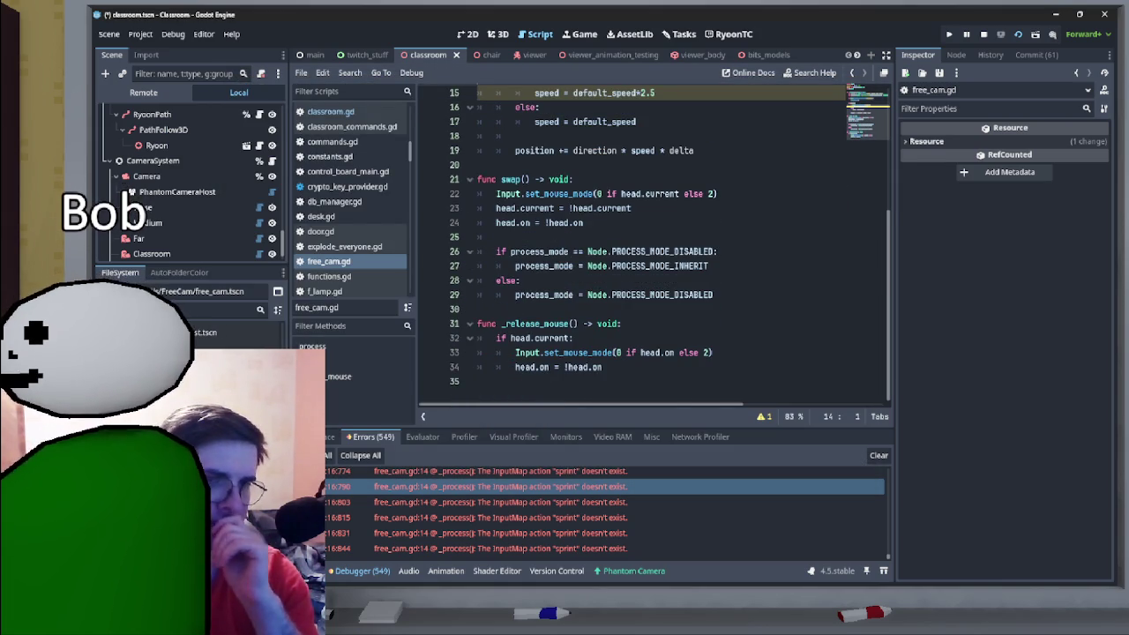
- Scroll through camera_controller_mod.gd's ready, process and mouse-look code, checking the 'if on:' line
{"action": "scroll", "coordinate": [653, 239], "scroll_direction": "up", "scroll_amount": 5}
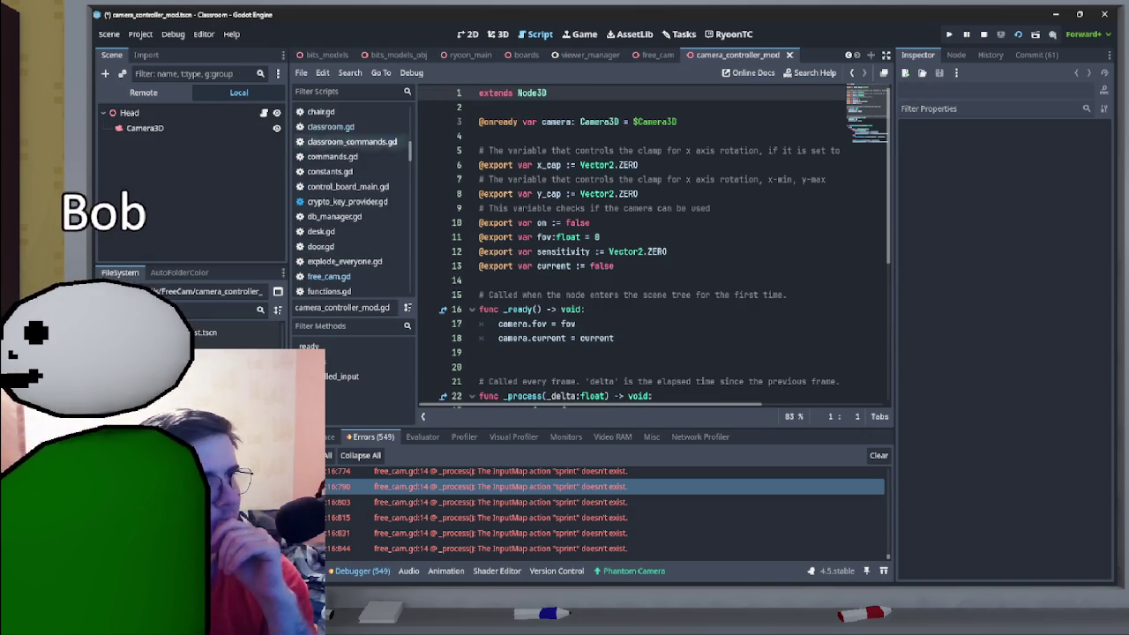
{"action": "scroll", "coordinate": [653, 248], "scroll_direction": "down", "scroll_amount": 5}
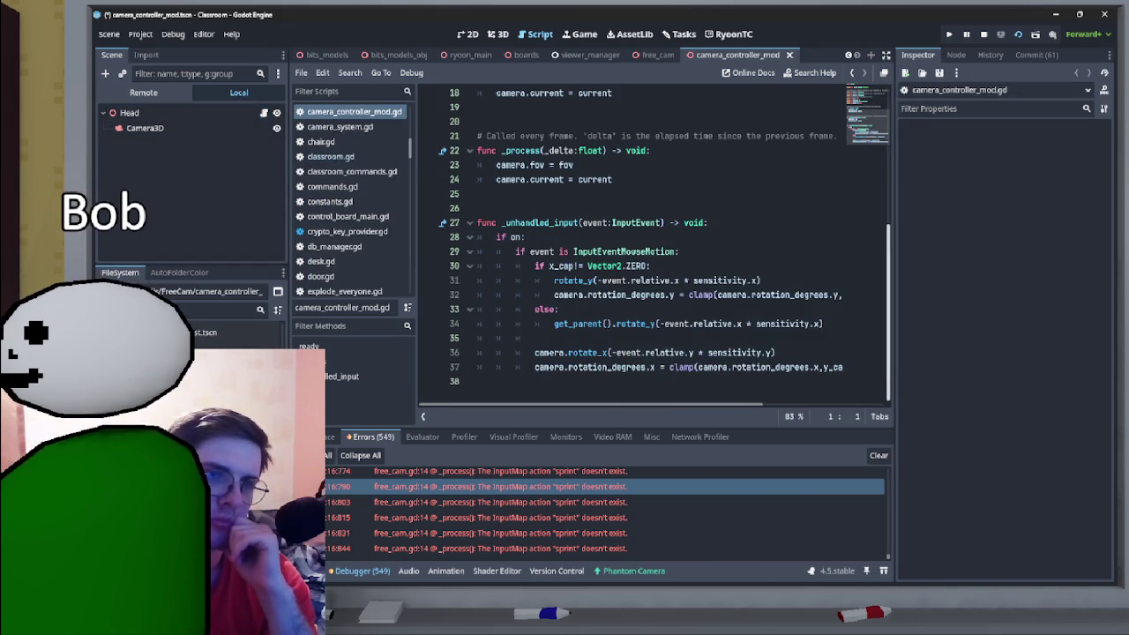
{"action": "scroll", "coordinate": [662, 243], "scroll_direction": "up", "scroll_amount": 3}
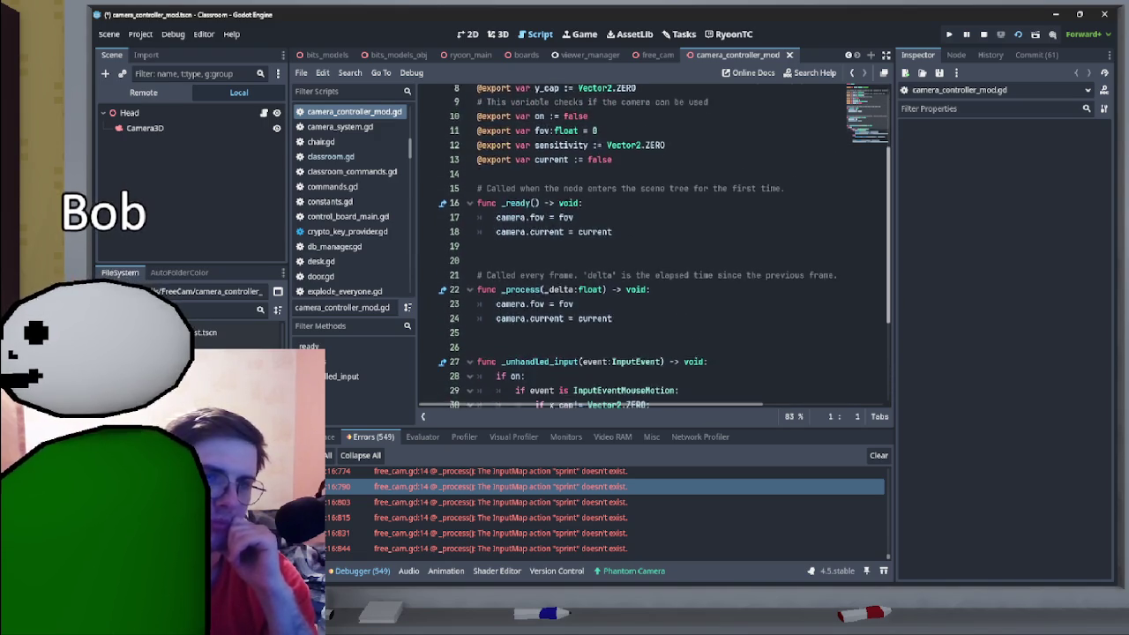
{"action": "scroll", "coordinate": [662, 247], "scroll_direction": "up", "scroll_amount": 3}
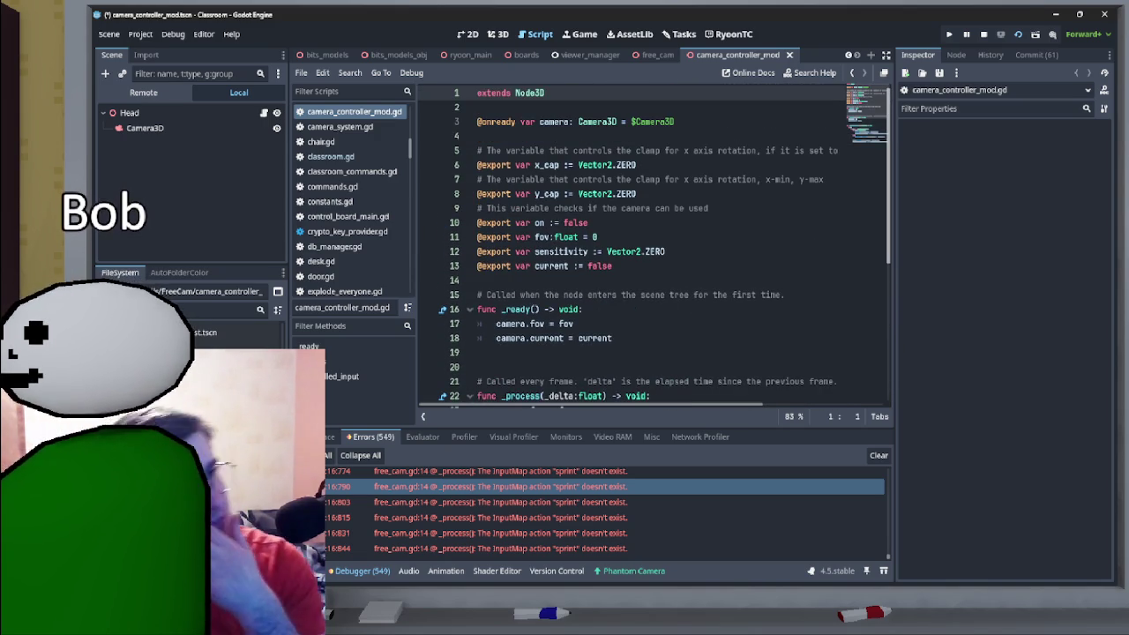
{"action": "scroll", "coordinate": [662, 247], "scroll_direction": "down", "scroll_amount": 5}
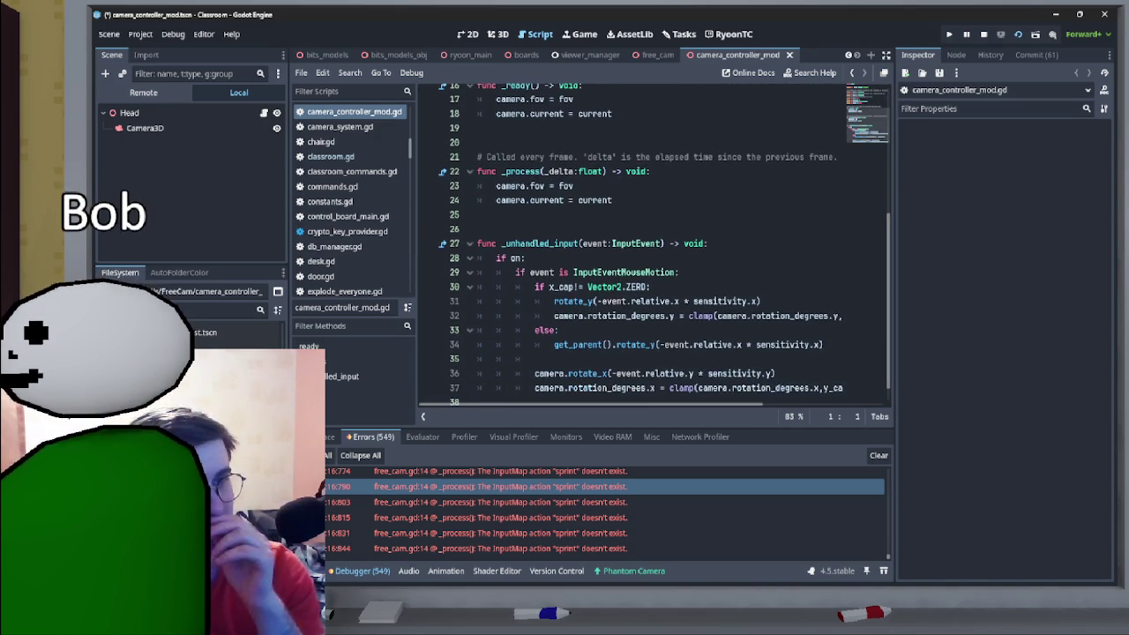
{"action": "left_click", "coordinate": [526, 258]}
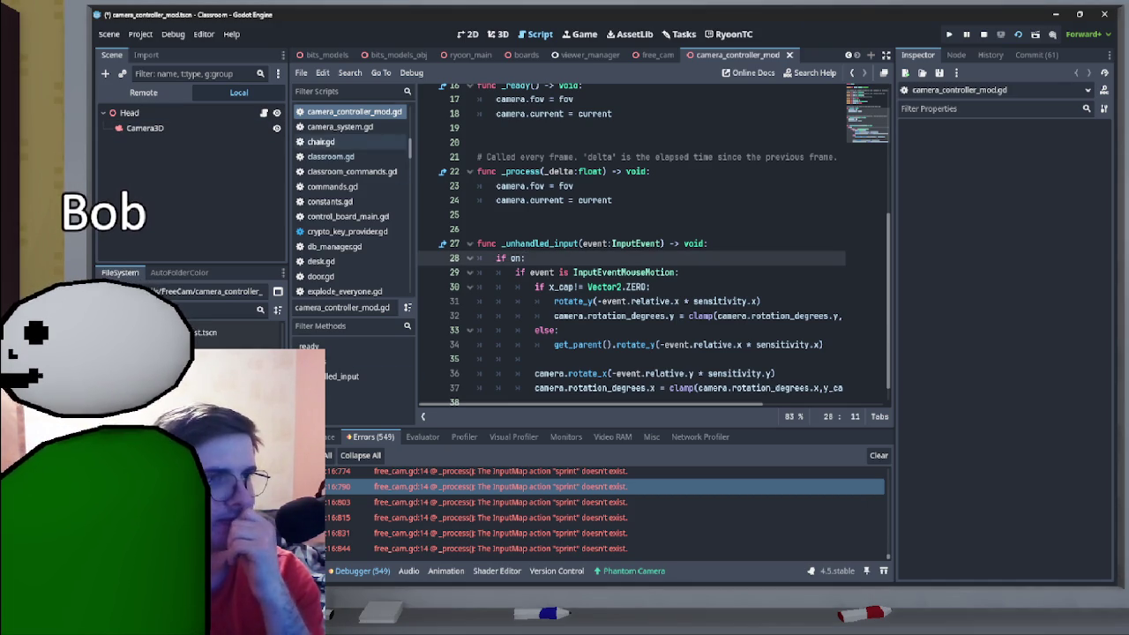
{"action": "scroll", "coordinate": [547, 55], "scroll_direction": "up", "scroll_amount": 5}
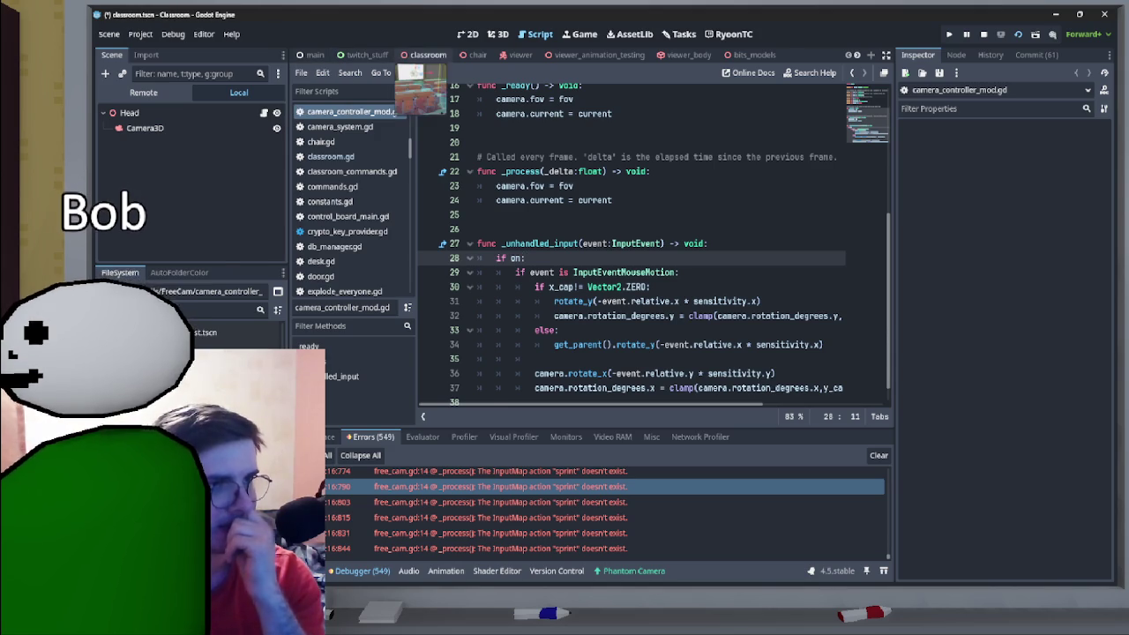
- Switch to the free_cam scene, inspect Head's FOV 75 and sensitivity 0.002, then run the game
{"action": "left_click", "coordinate": [428, 54]}
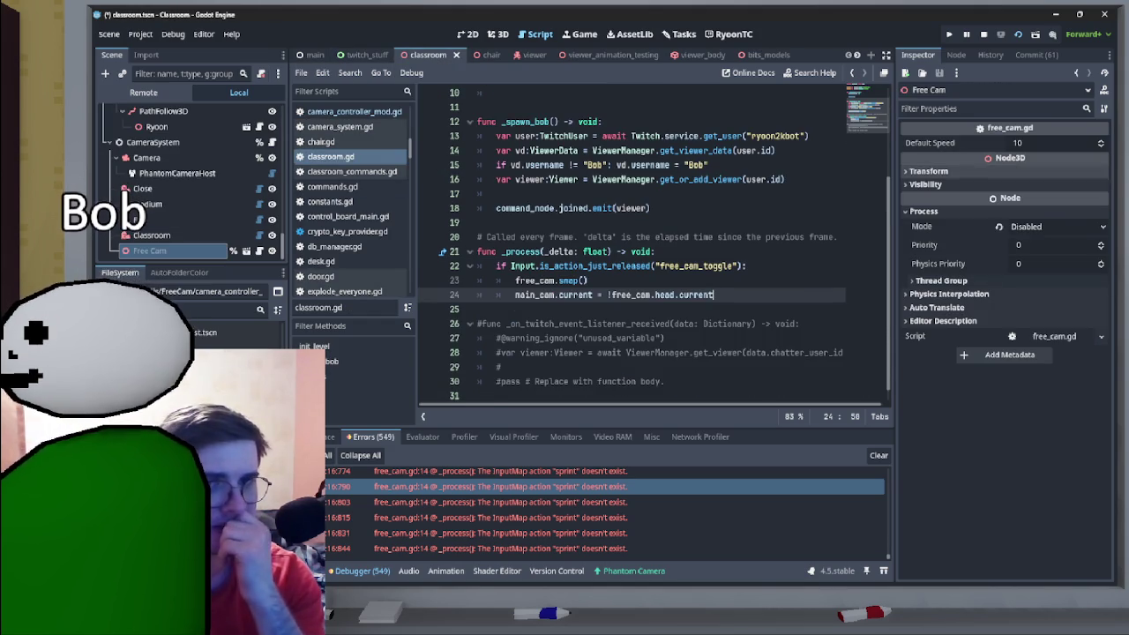
{"action": "scroll", "coordinate": [565, 55], "scroll_direction": "down", "scroll_amount": 1}
{"action": "scroll", "coordinate": [618, 55], "scroll_direction": "down", "scroll_amount": 5}
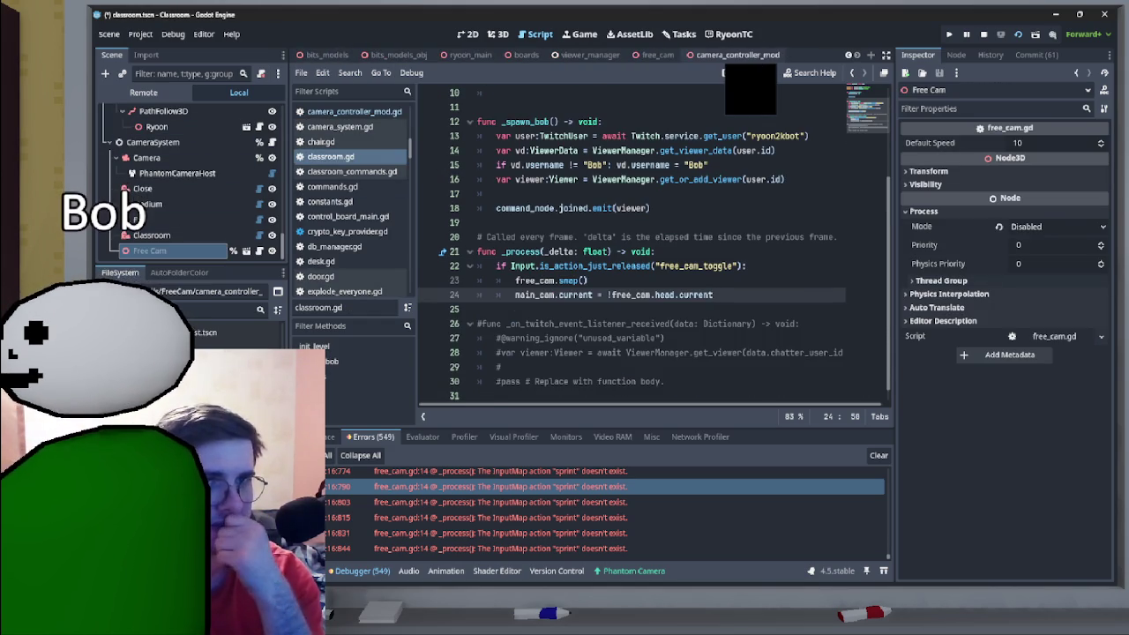
{"action": "left_click", "coordinate": [657, 55]}
{"action": "left_click", "coordinate": [136, 128]}
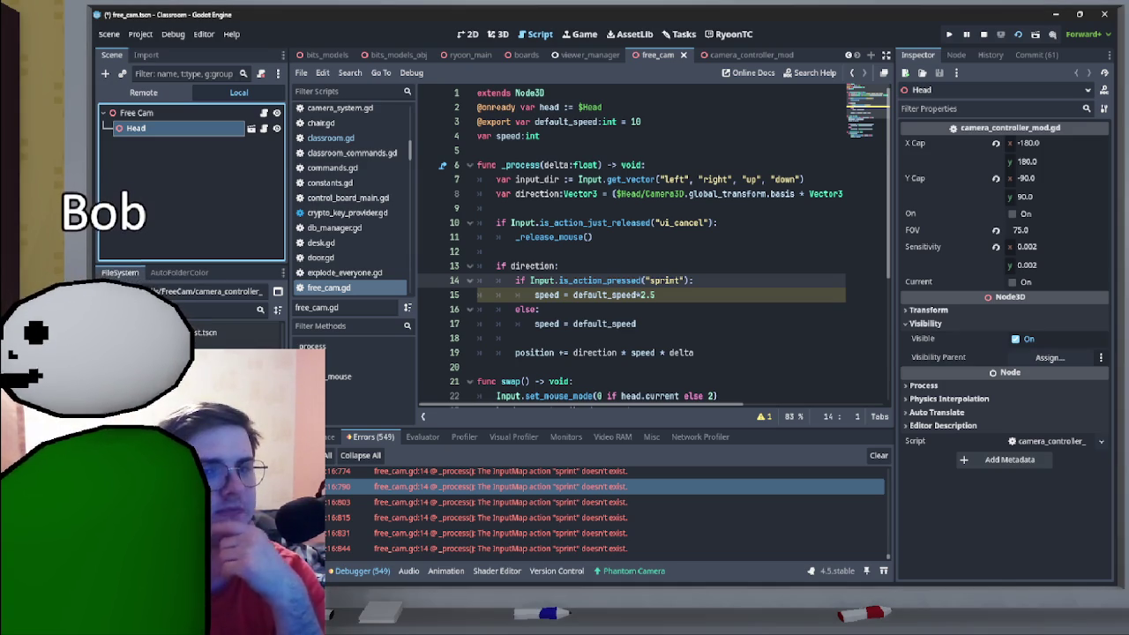
{"action": "key", "text": "F5"}
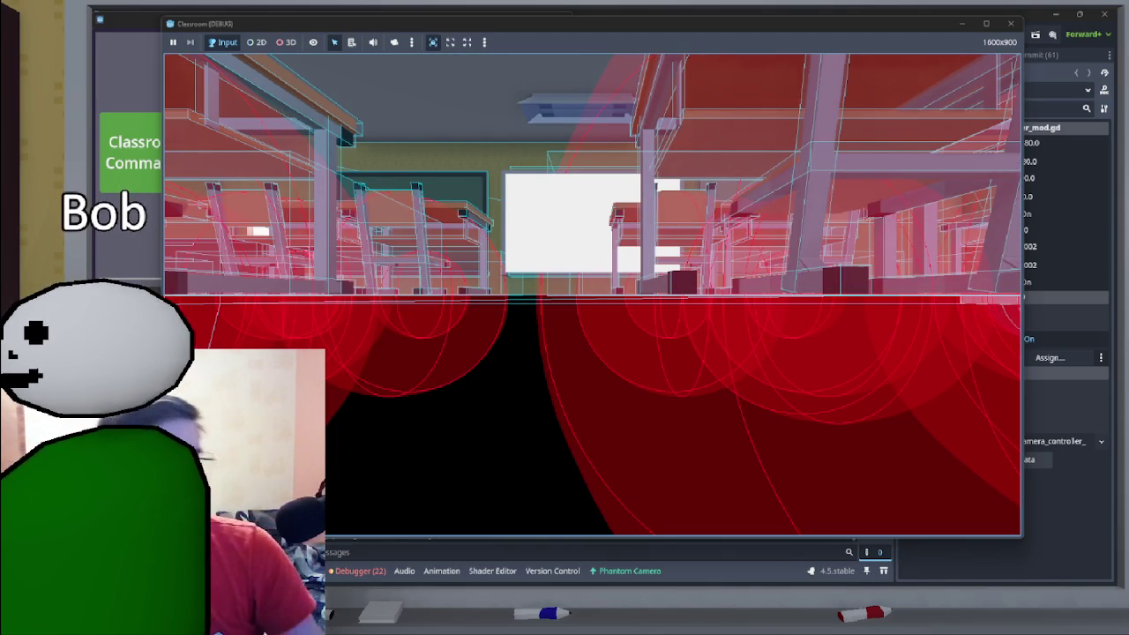
- Stop the test run and toggle a breakpoint on line 12 of free_cam.gd
{"action": "key", "text": "Escape"}
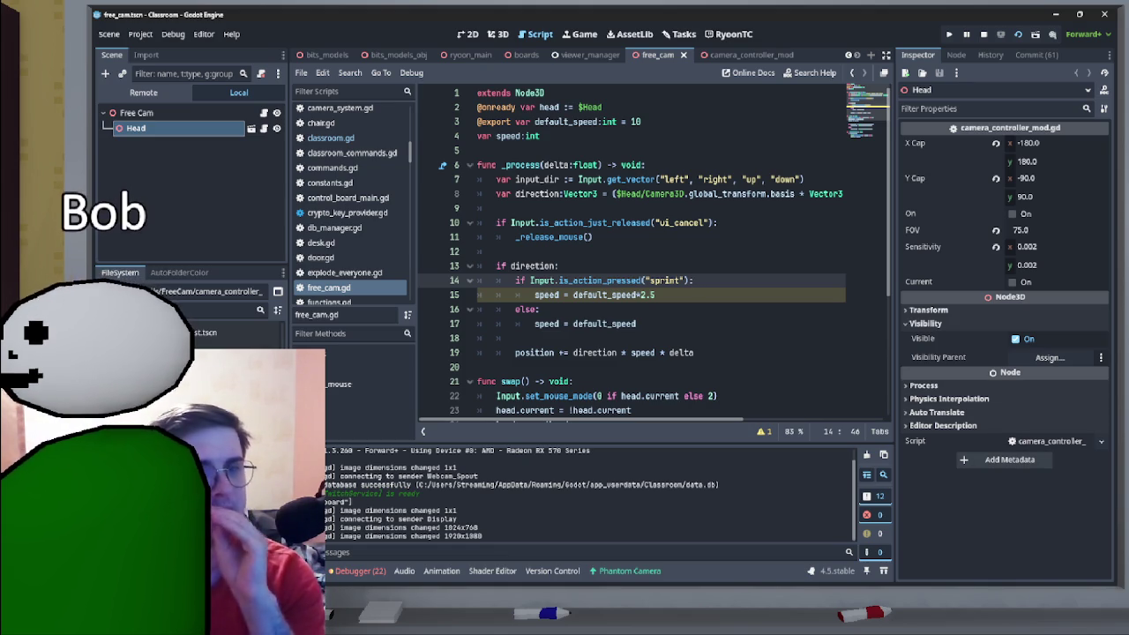
{"action": "left_click", "coordinate": [428, 252]}
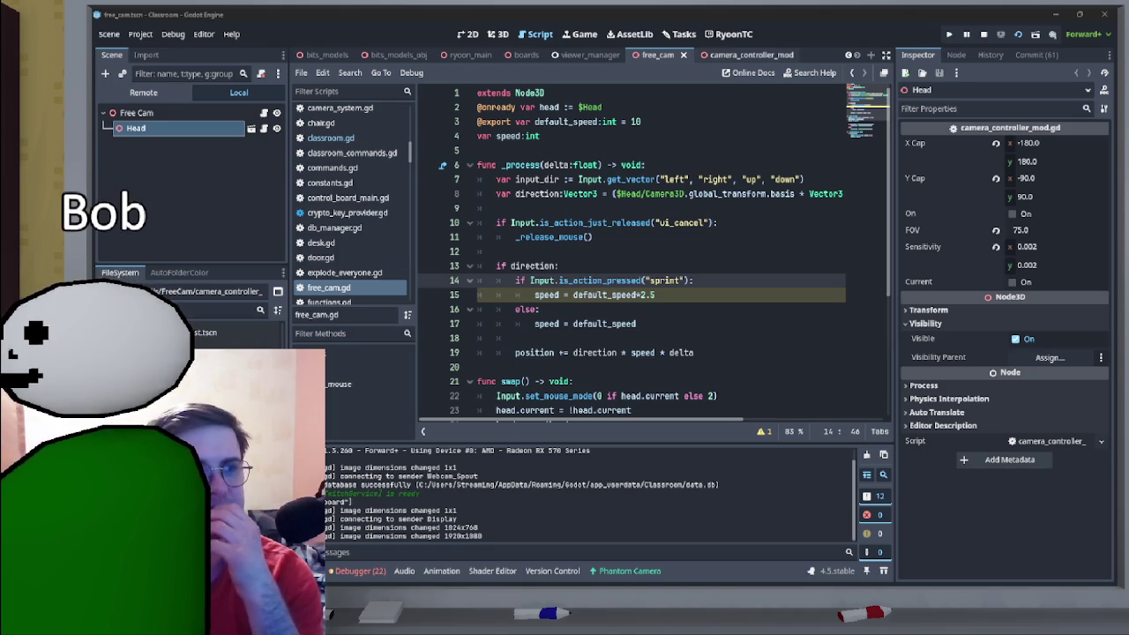
- In camera_controller_mod.gd, review the camera variable, the fov export and the camera.current assignment
{"action": "key", "text": "ctrl+Tab"}
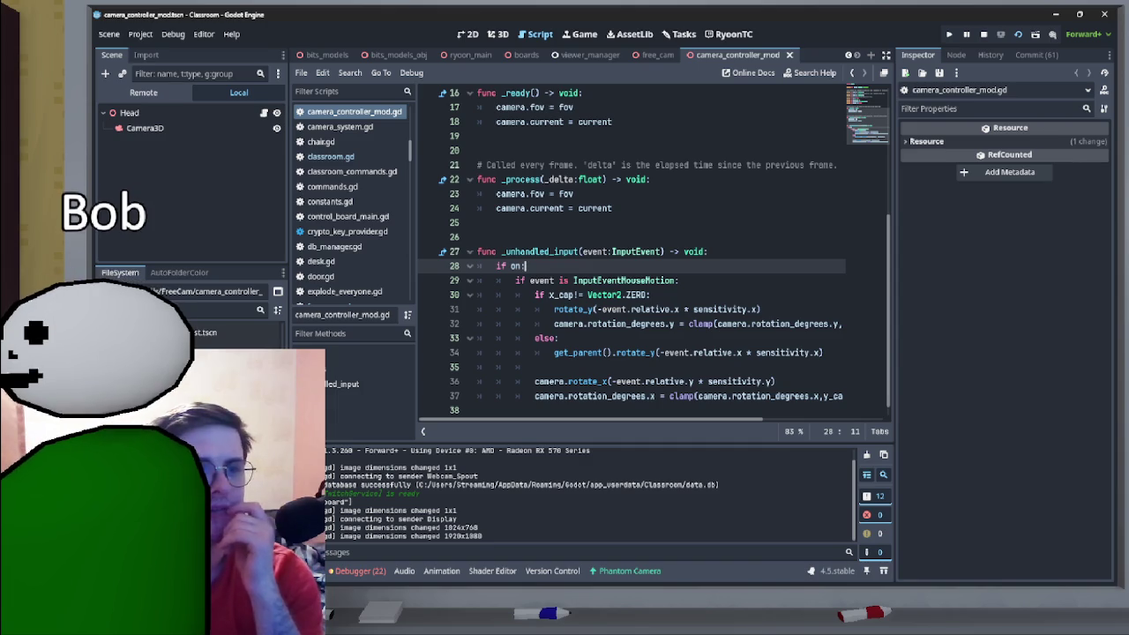
{"action": "scroll", "coordinate": [654, 248], "scroll_direction": "up", "scroll_amount": 1}
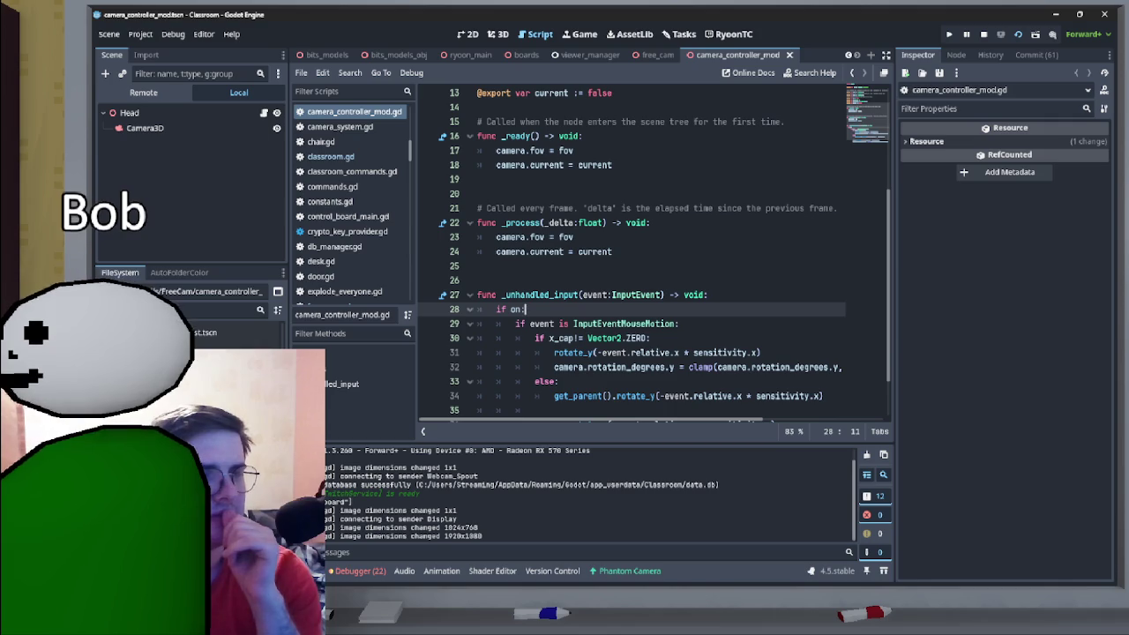
{"action": "left_click", "coordinate": [612, 251]}
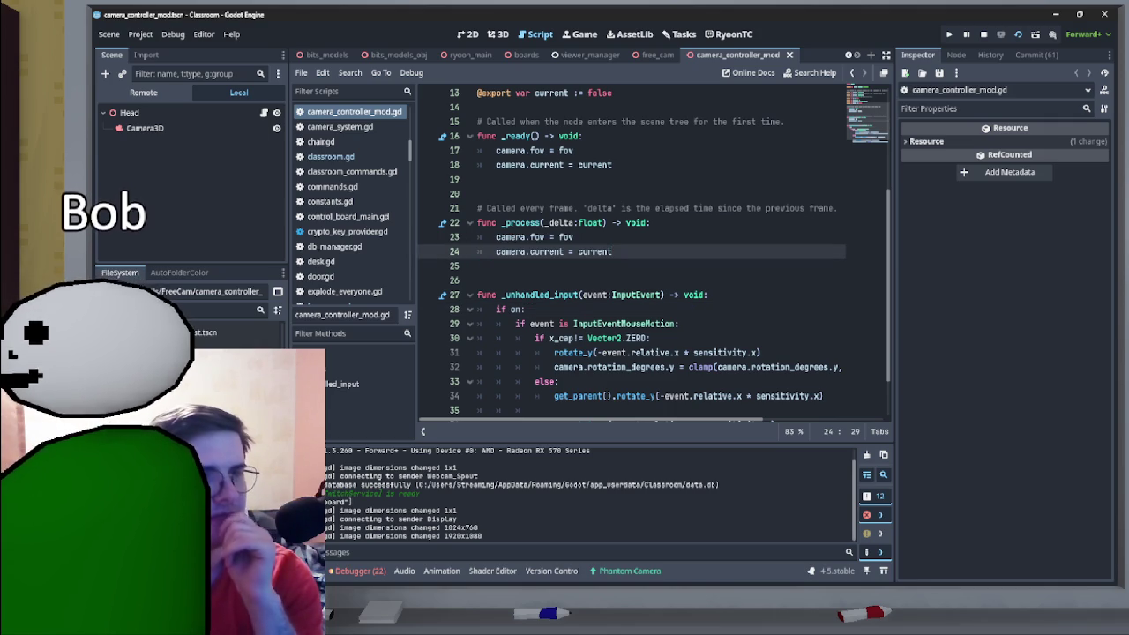
{"action": "scroll", "coordinate": [612, 252], "scroll_direction": "up", "scroll_amount": 4}
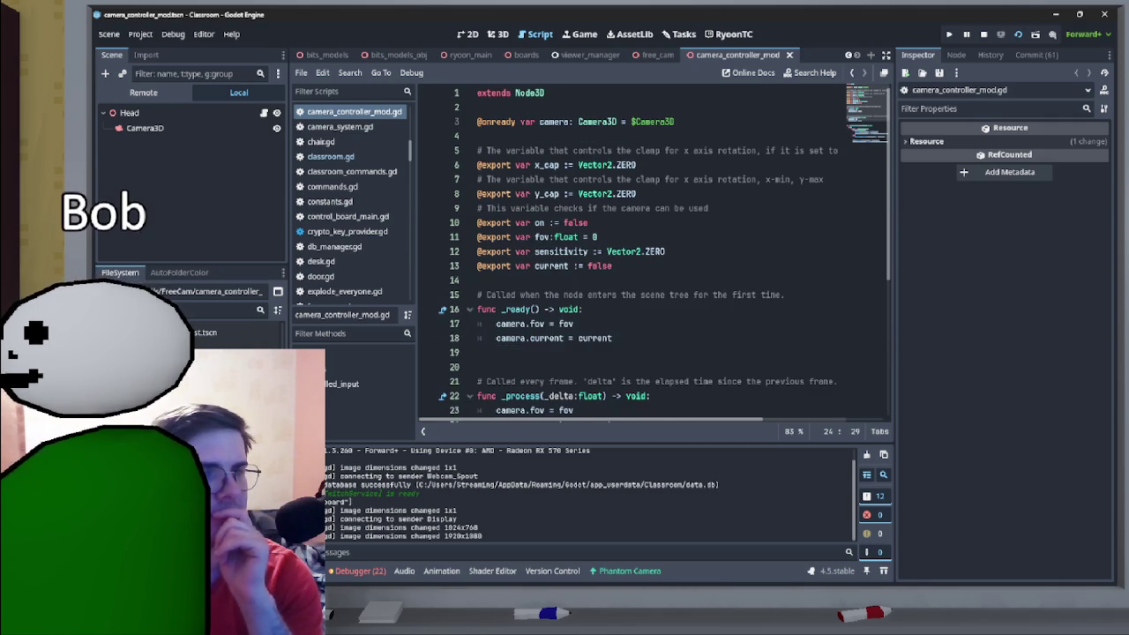
{"action": "scroll", "coordinate": [561, 252], "scroll_direction": "down", "scroll_amount": 2}
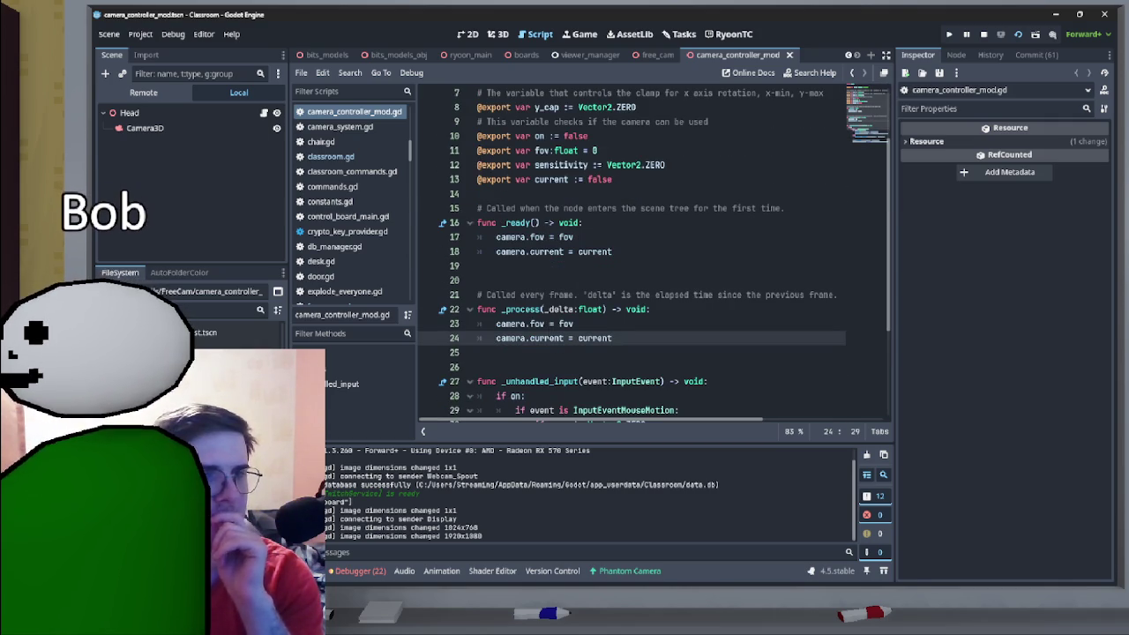
{"action": "scroll", "coordinate": [653, 252], "scroll_direction": "up", "scroll_amount": 2}
{"action": "scroll", "coordinate": [653, 252], "scroll_direction": "down", "scroll_amount": 1}
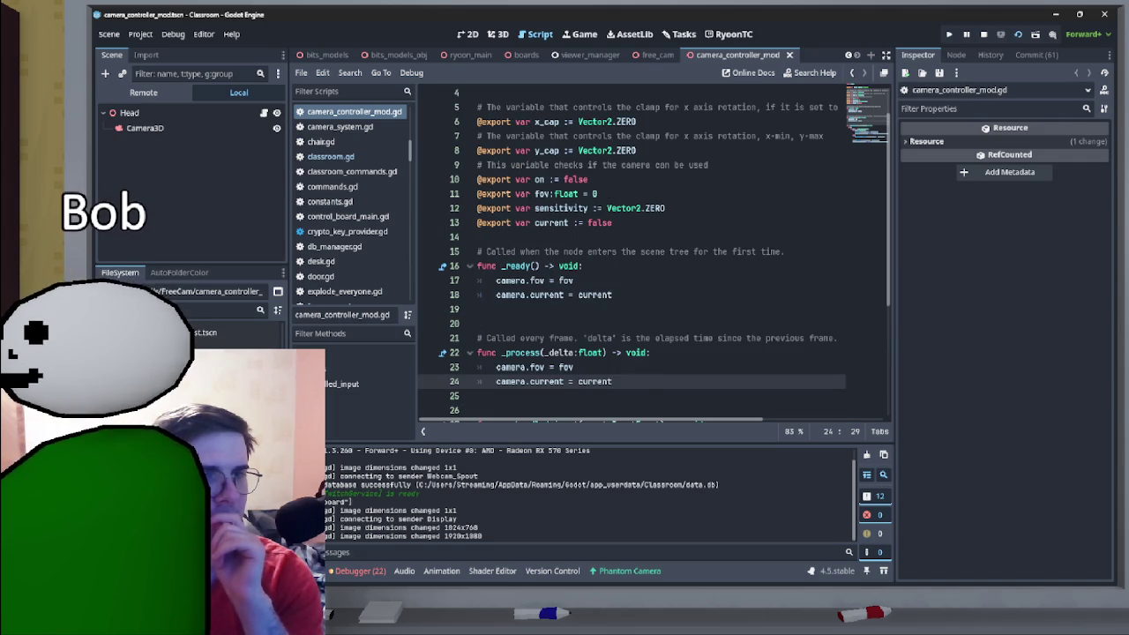
{"action": "scroll", "coordinate": [653, 252], "scroll_direction": "up", "scroll_amount": 1}
{"action": "left_click_drag", "start_coordinate": [570, 122], "coordinate": [538, 122]}
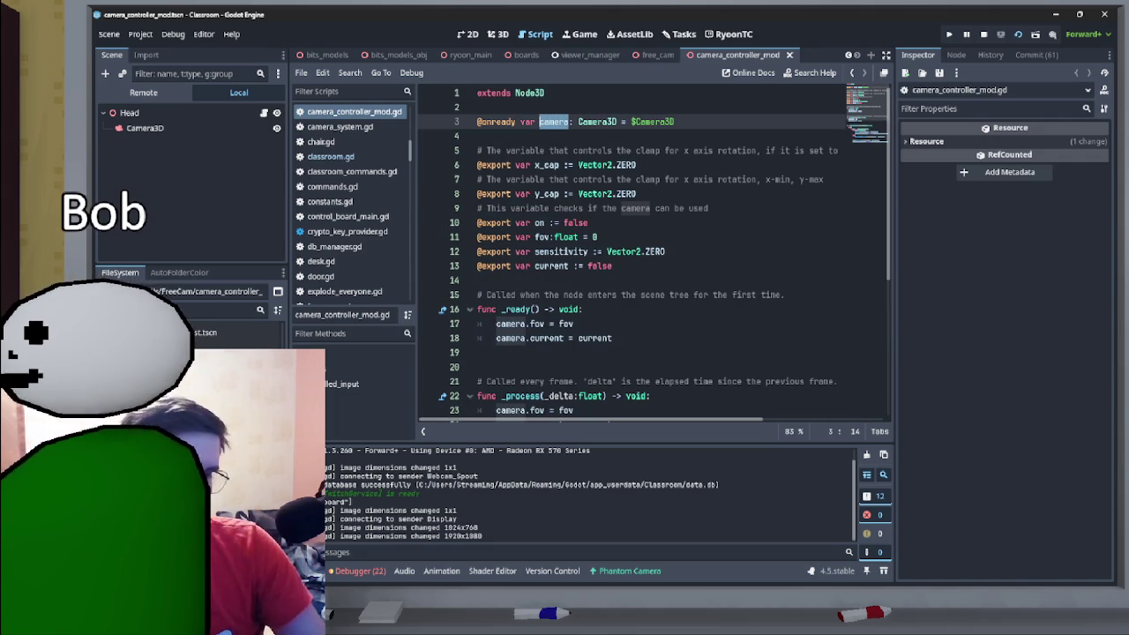
{"action": "left_click", "coordinate": [598, 236]}
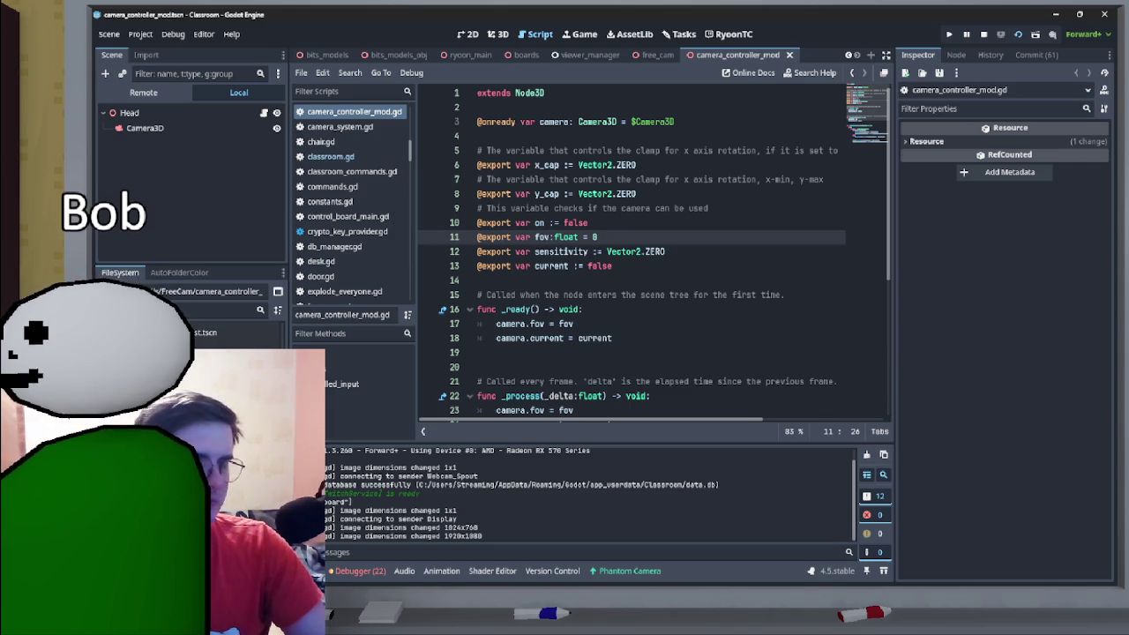
{"action": "scroll", "coordinate": [654, 249], "scroll_direction": "down", "scroll_amount": 1}
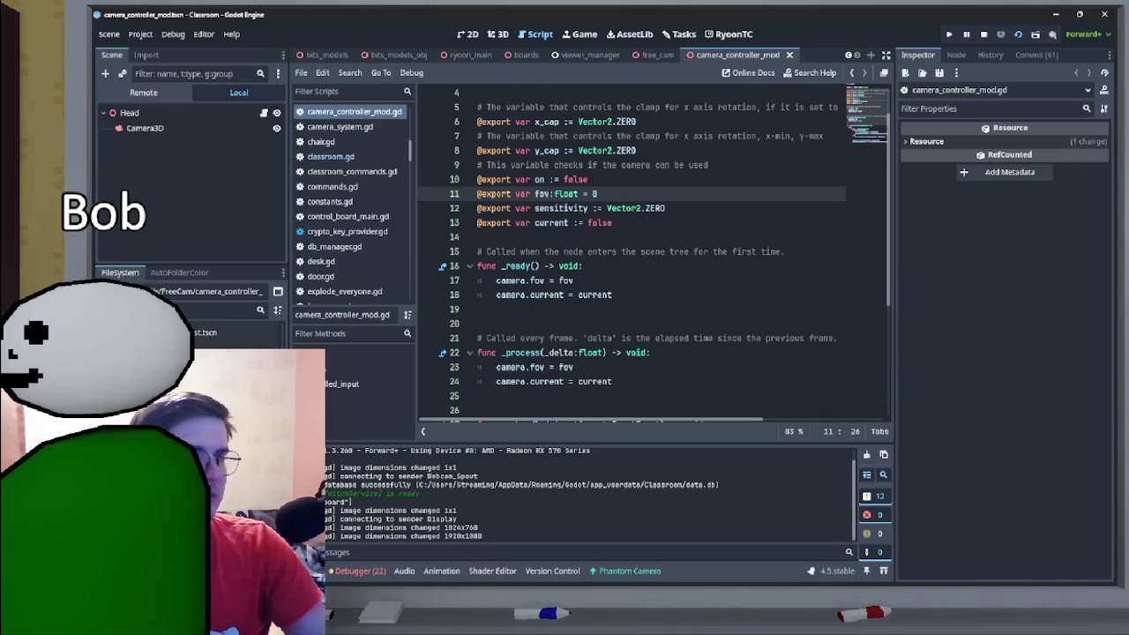
{"action": "left_click", "coordinate": [612, 222], "text": "alt"}
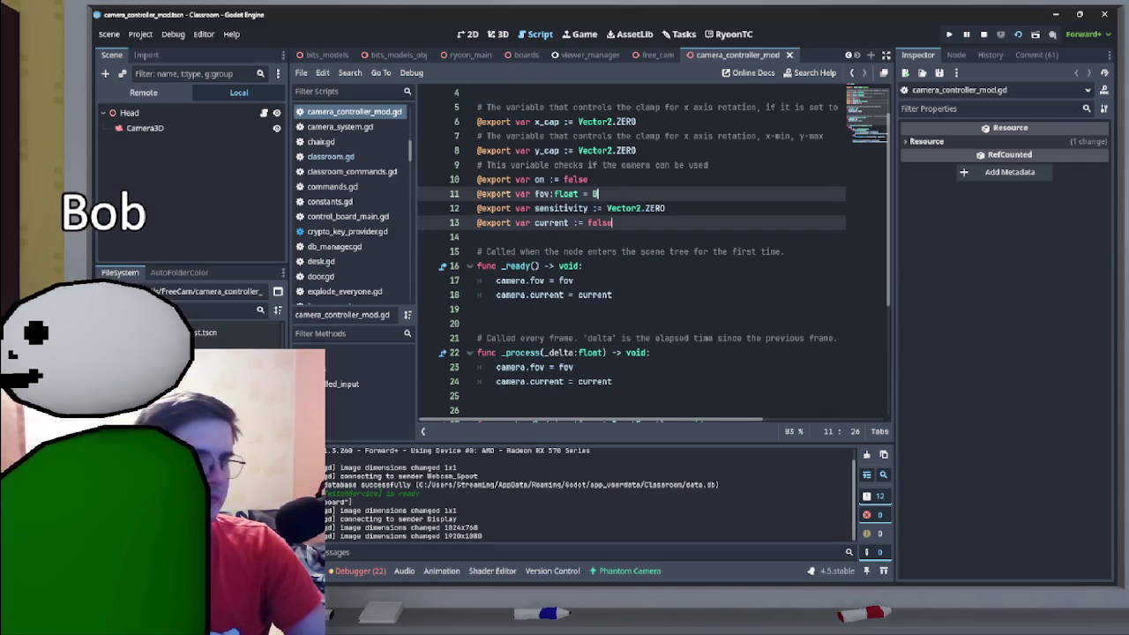
- Add set(val): blocks under both the fov and current export declarations
{"action": "key", "text": "Return"}
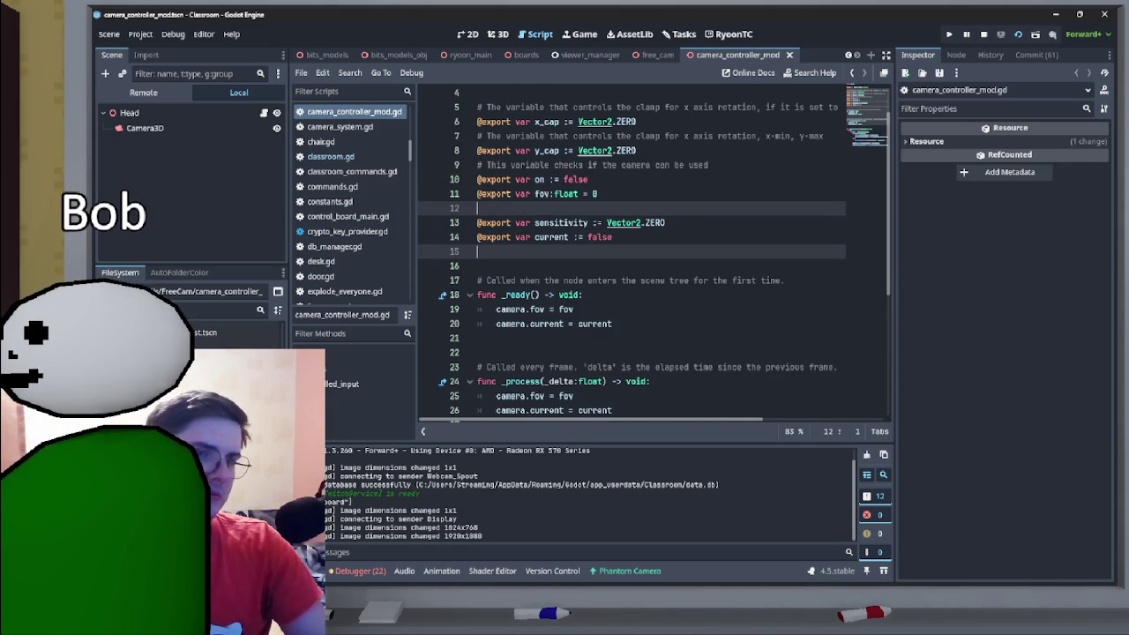
{"action": "key", "text": "BackSpace"}
{"action": "type", "text": ":"}
{"action": "key", "text": "Return"}
{"action": "type", "text": "set"}
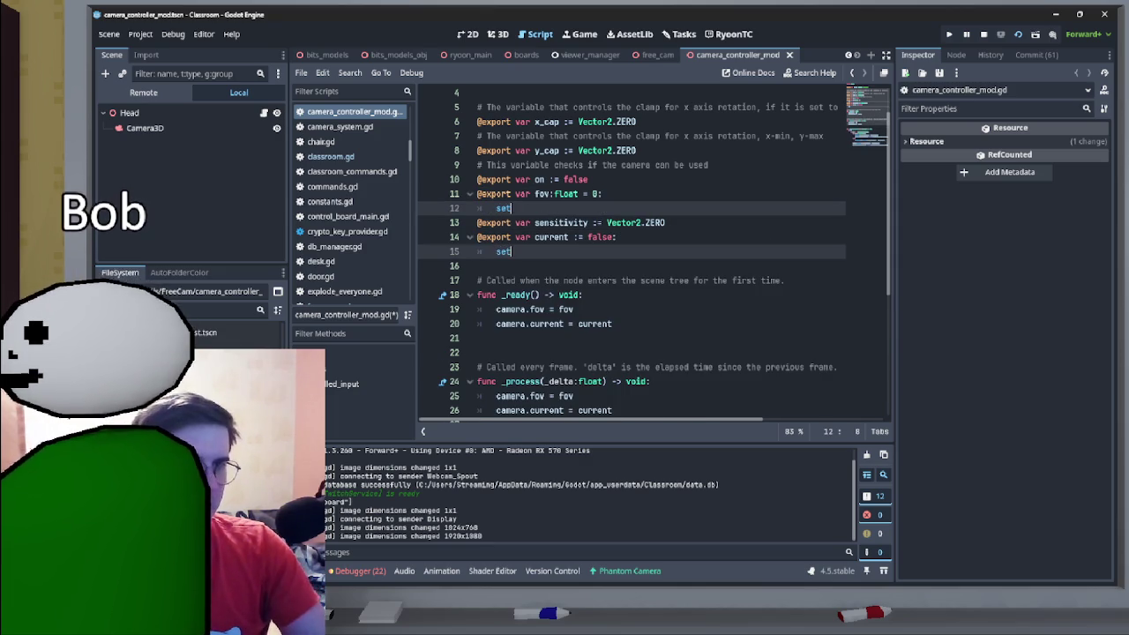
{"action": "type", "text": "(val):"}
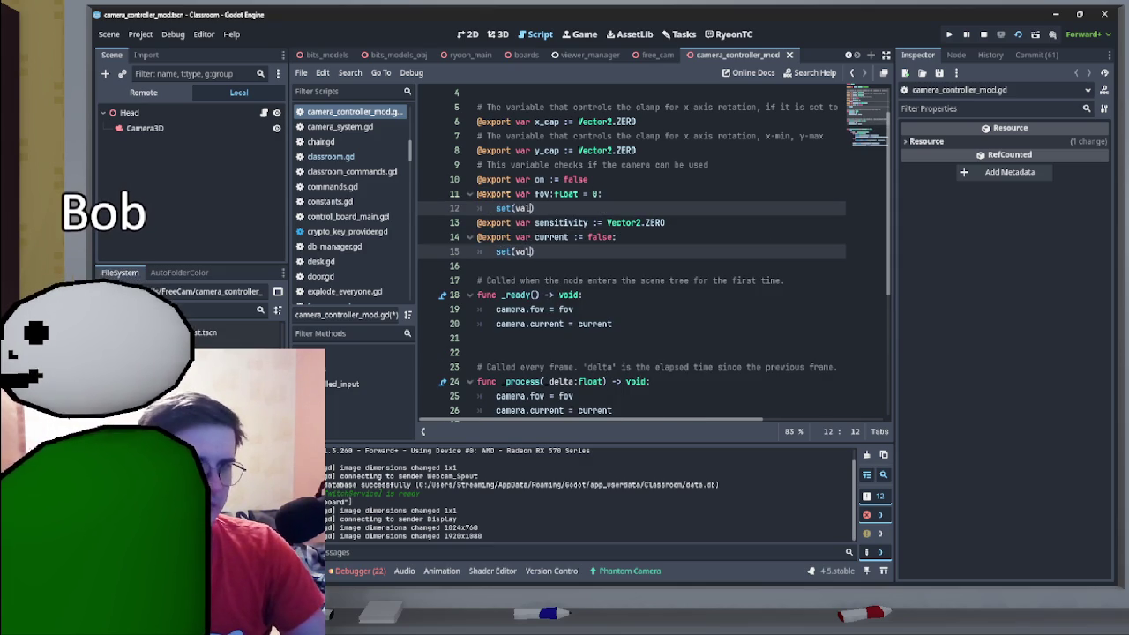
{"action": "key", "text": "Return"}
- Make the fov setter store fov = val and apply camera.fov = val inside an if camera: check
{"action": "type", "text": "camera"}
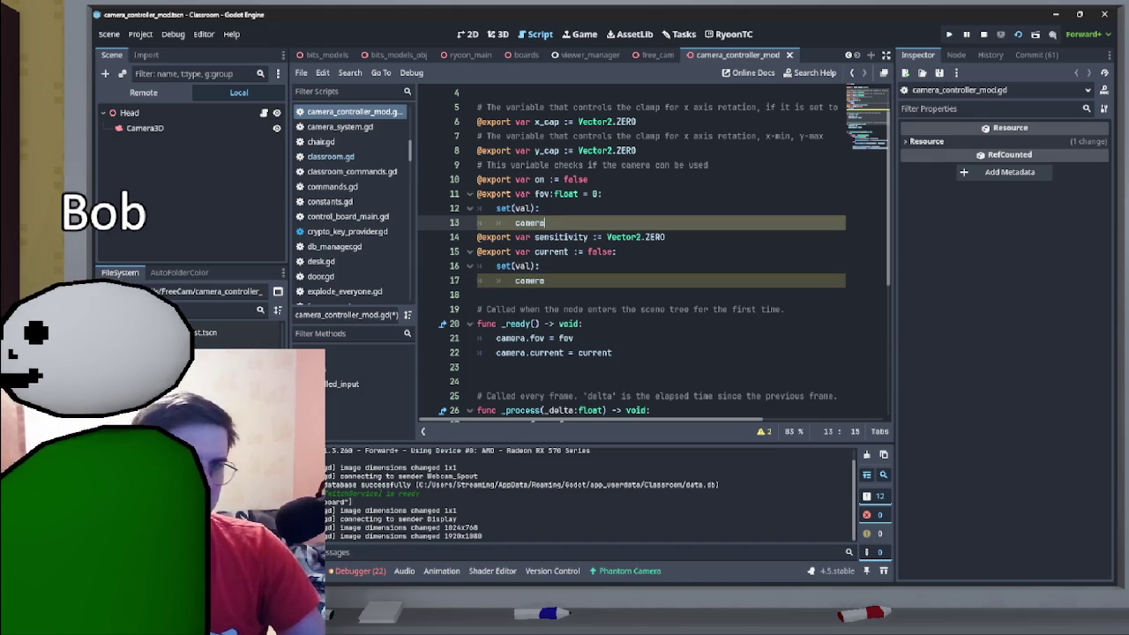
{"action": "type", "text": ".fov"}
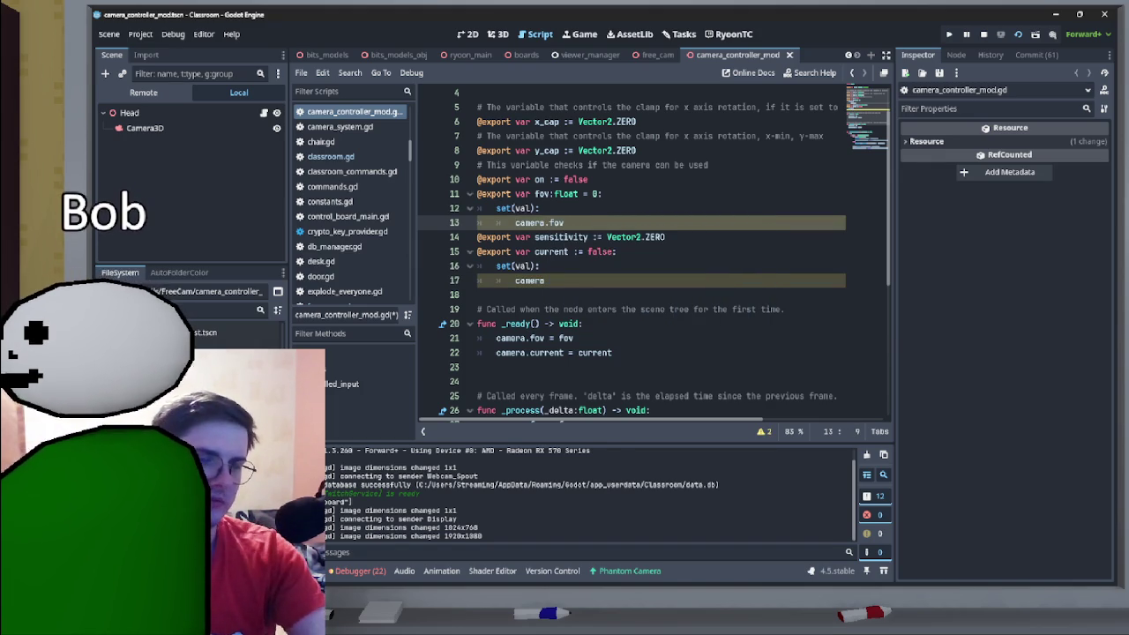
{"action": "key", "text": "ctrl+shift+Return"}
{"action": "type", "text": "fov = "}
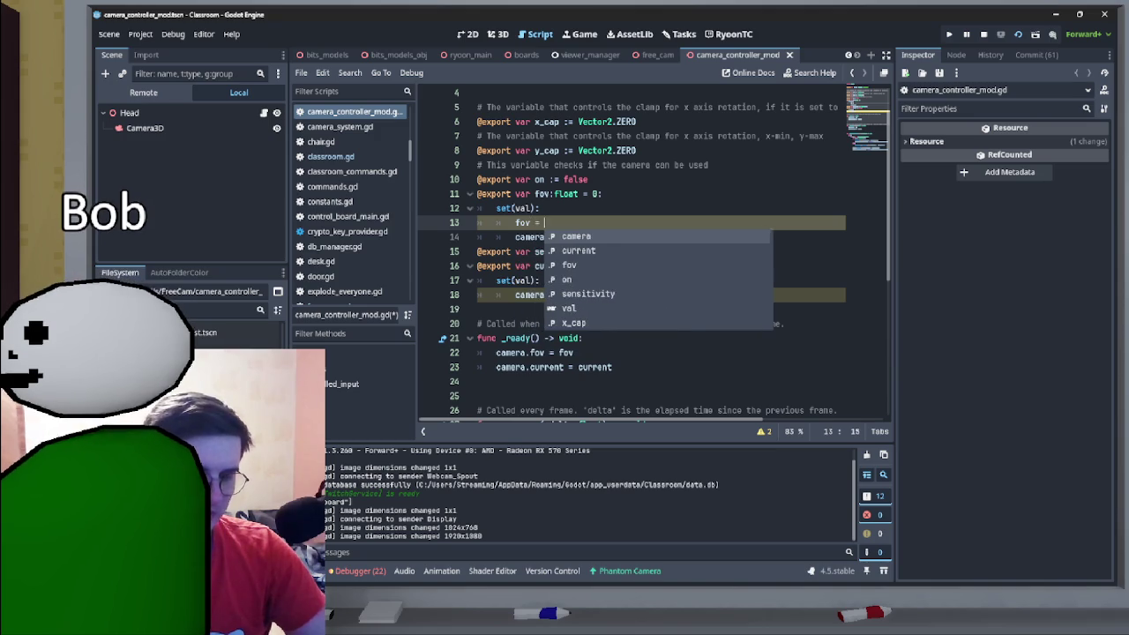
{"action": "type", "text": "val"}
{"action": "key", "text": "Escape"}
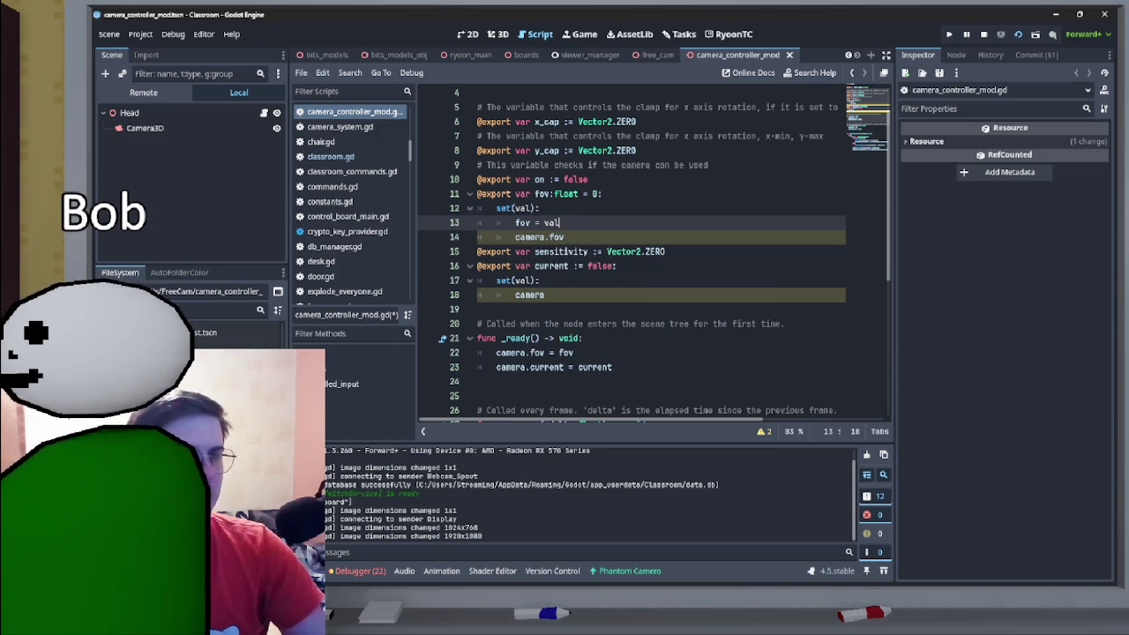
{"action": "left_click", "coordinate": [565, 236]}
{"action": "type", "text": "="}
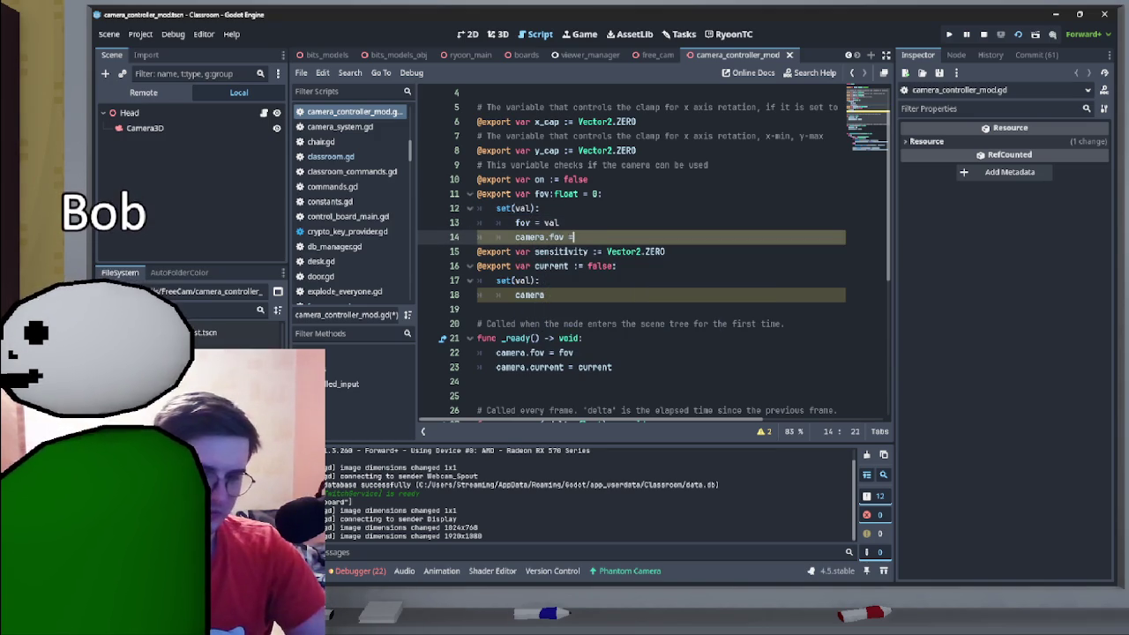
{"action": "type", "text": " val"}
{"action": "key", "text": "Escape"}
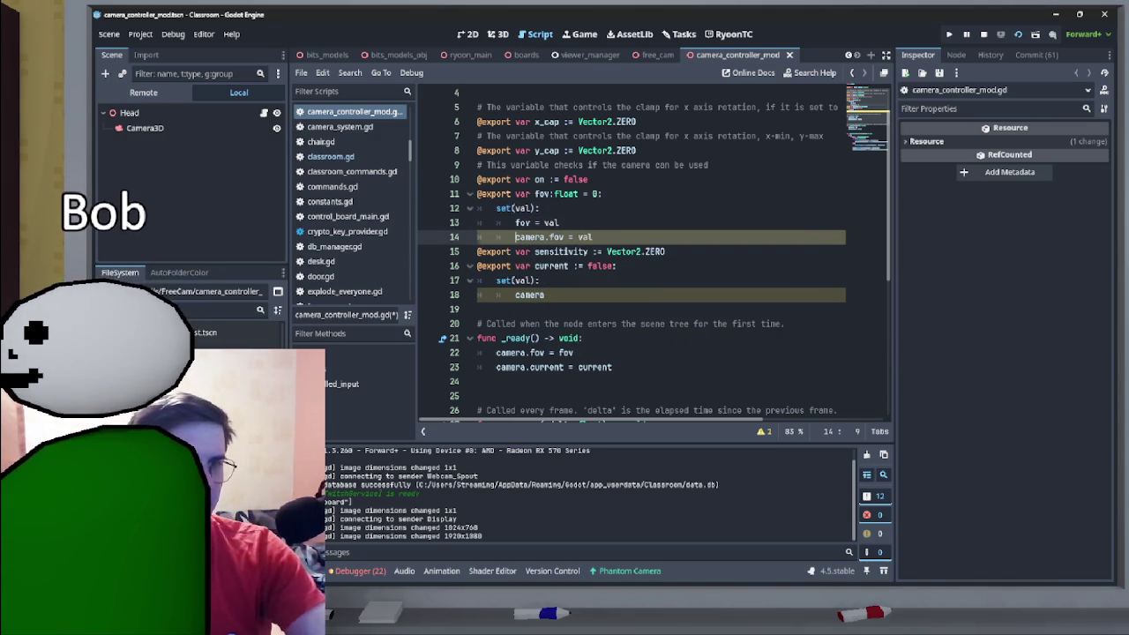
{"action": "key", "text": "ctrl+shift+Return"}
{"action": "type", "text": "if came"}
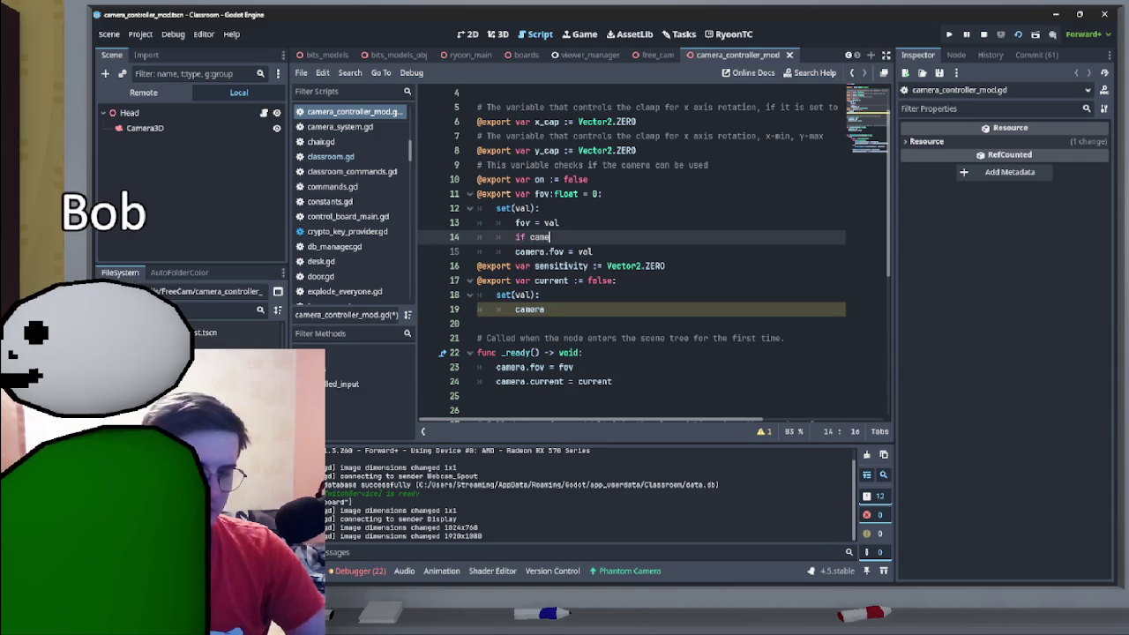
{"action": "type", "text": "ra:"}
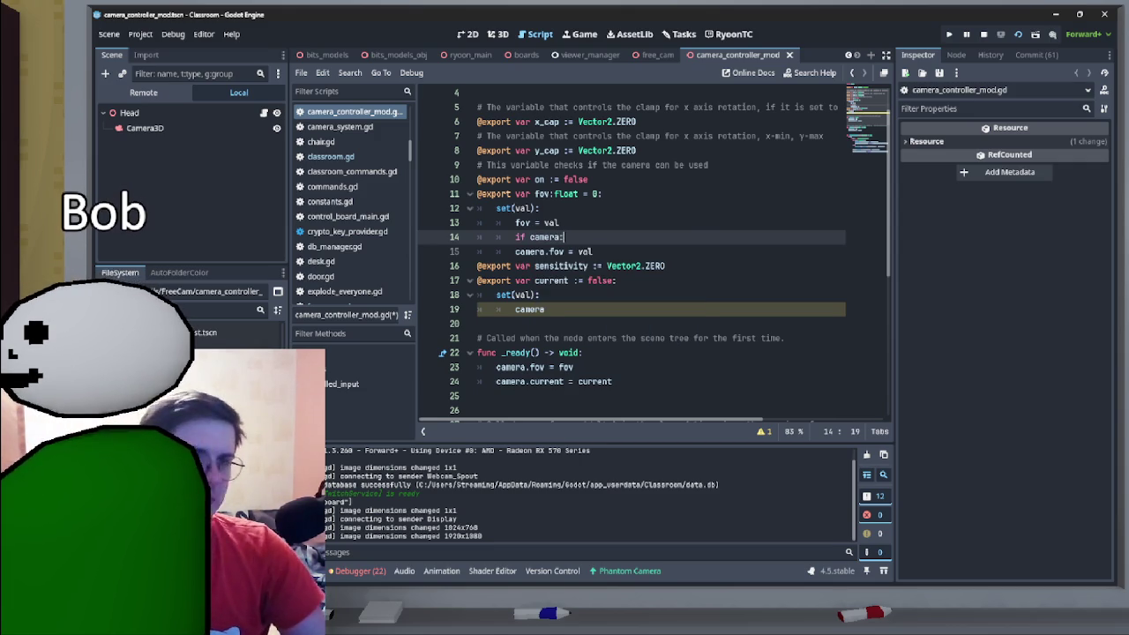
{"action": "left_click", "coordinate": [516, 252]}
{"action": "key", "text": "Tab"}
{"action": "left_click_drag", "start_coordinate": [565, 237], "coordinate": [515, 236]}
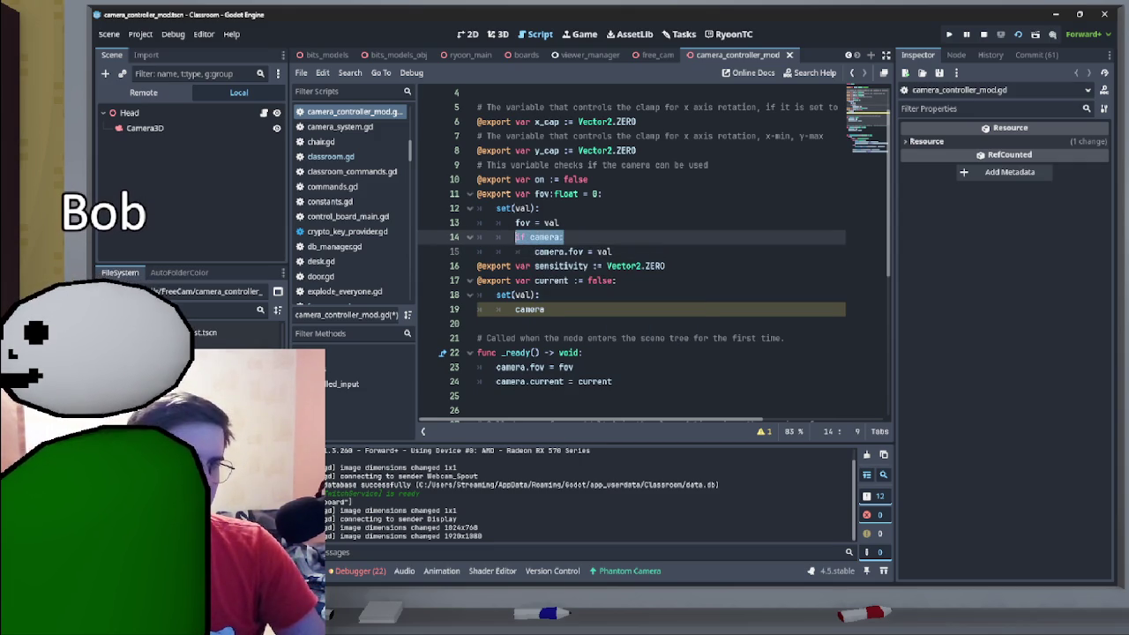
- In the current setter, apply camera.current = val inside an if camera: check
{"action": "left_click", "coordinate": [497, 309]}
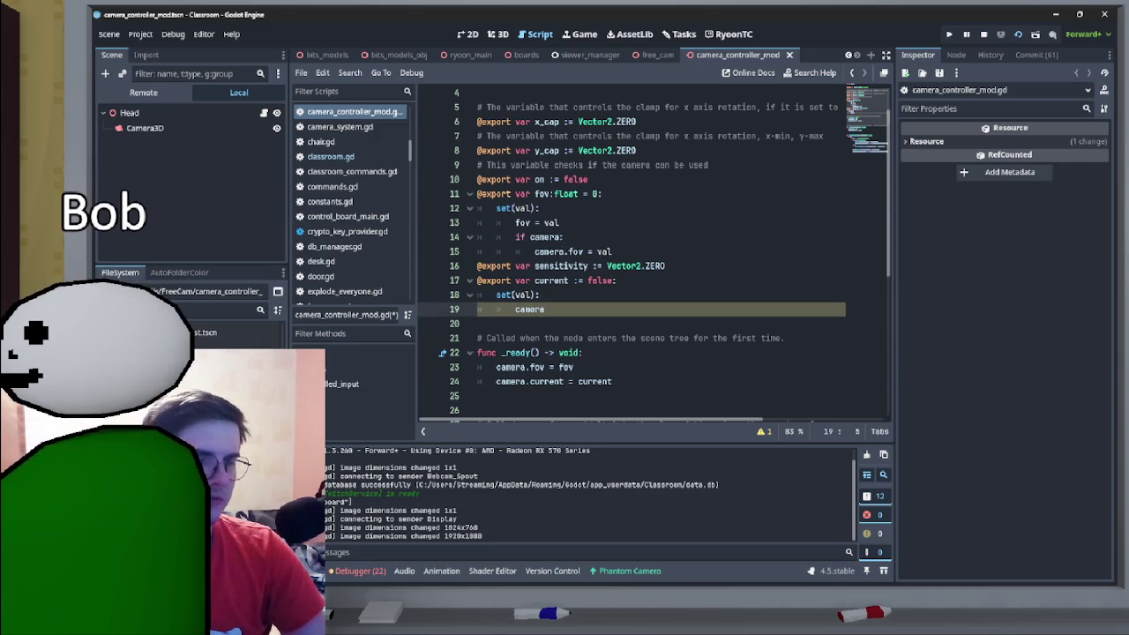
{"action": "key", "text": "Return"}
{"action": "key", "text": "Up"}
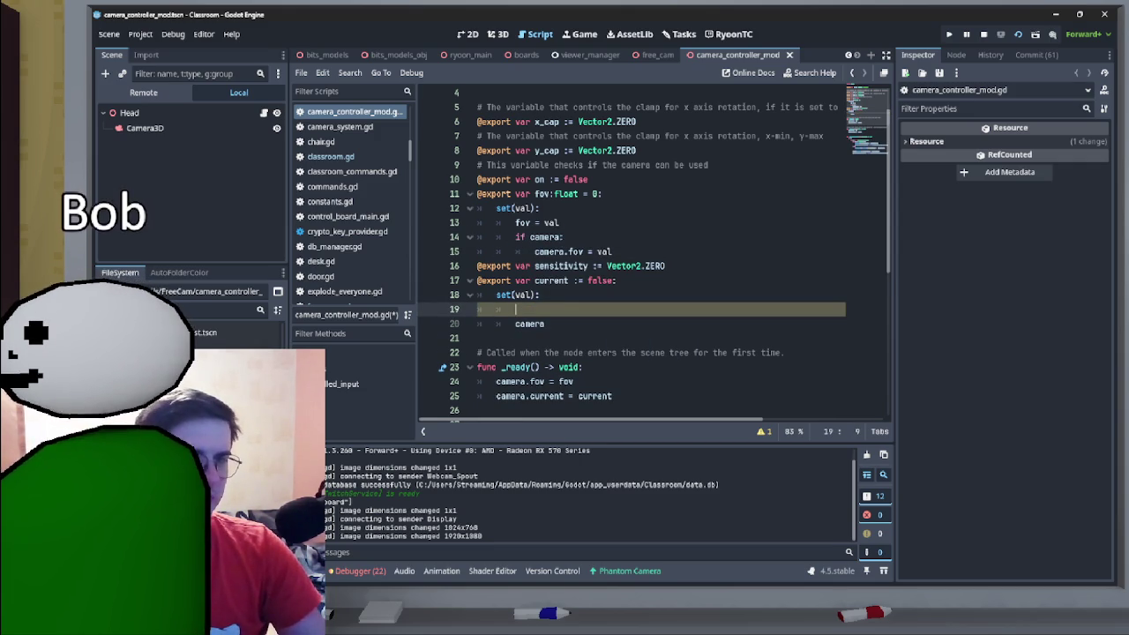
{"action": "type", "text": "if camera:"}
{"action": "key", "text": "Down"}
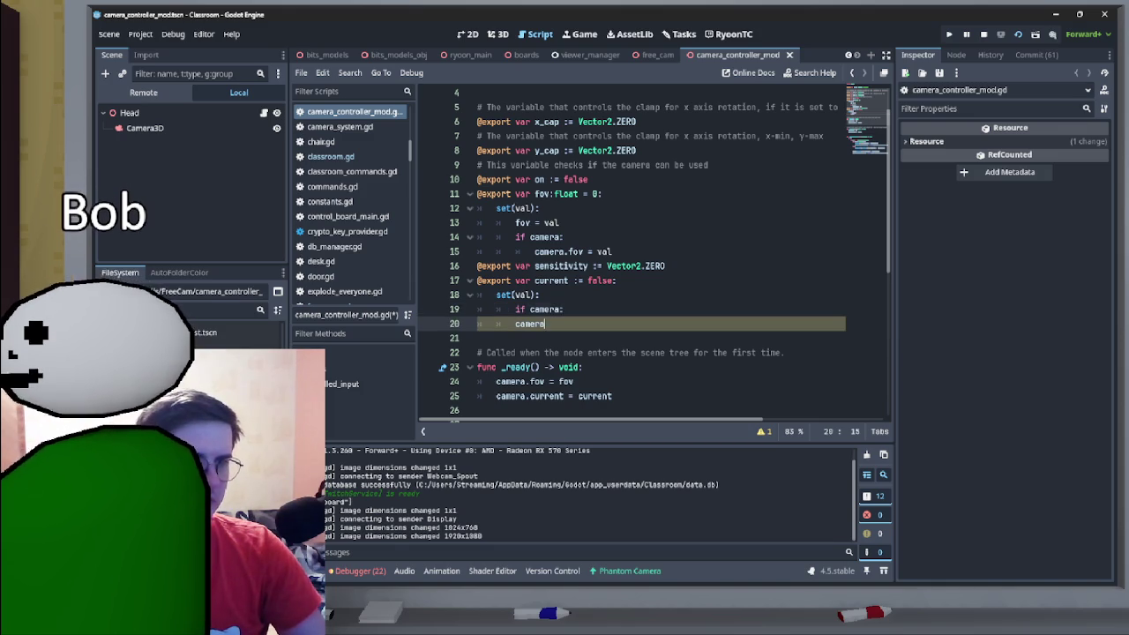
{"action": "key", "text": "Home"}
{"action": "key", "text": "Tab"}
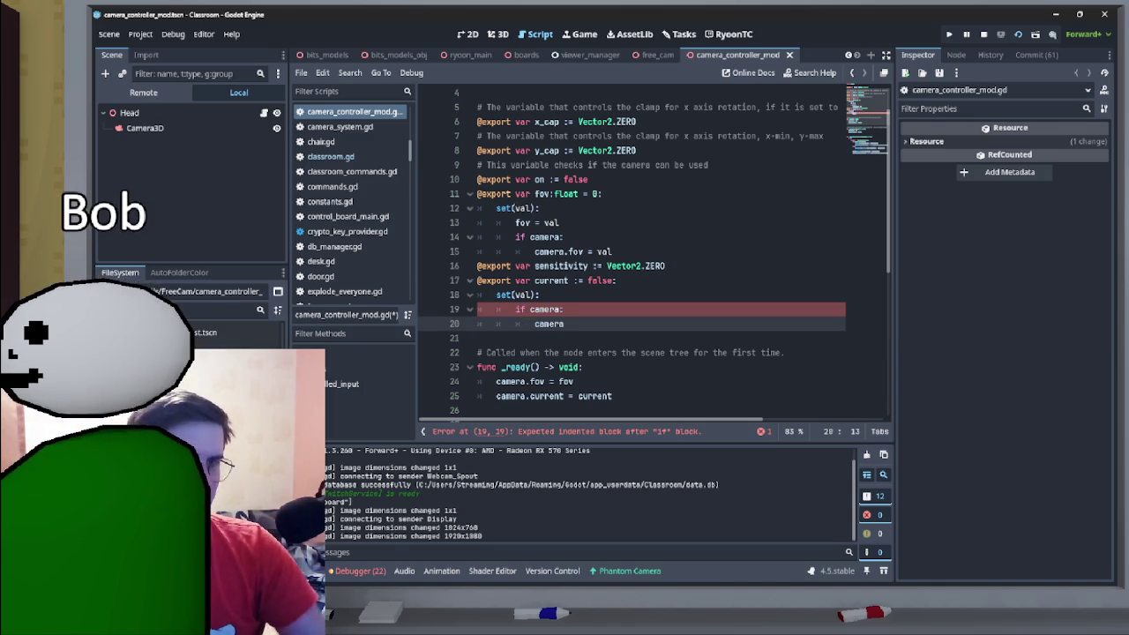
{"action": "key", "text": "End"}
{"action": "type", "text": "cu"}
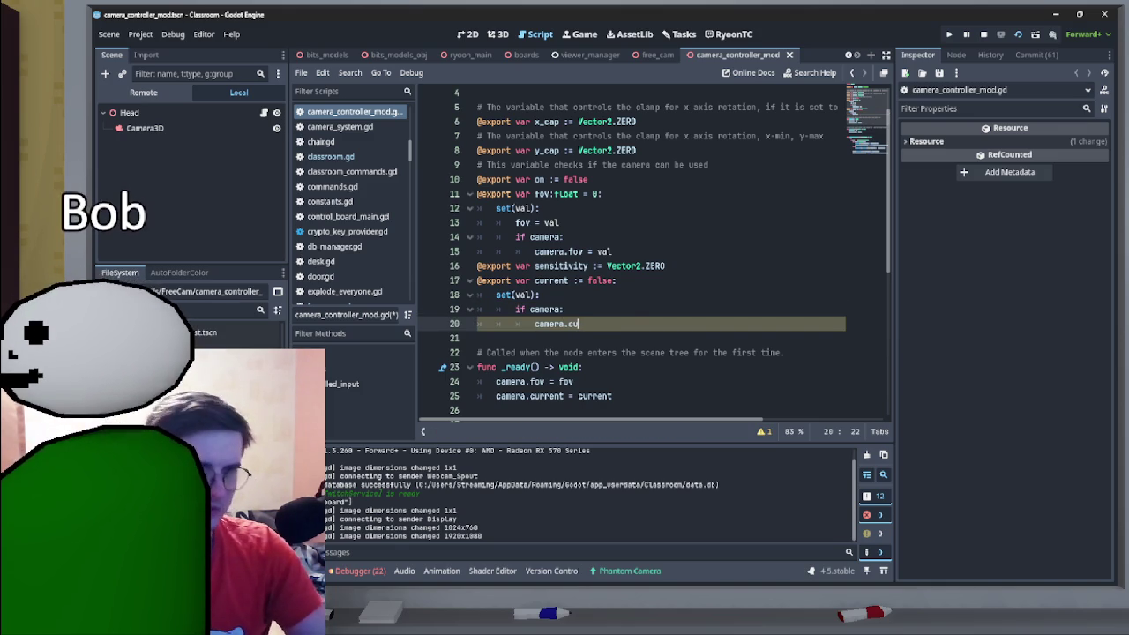
{"action": "key", "text": "Down"}
{"action": "key", "text": "Return"}
{"action": "type", "text": "= val"}
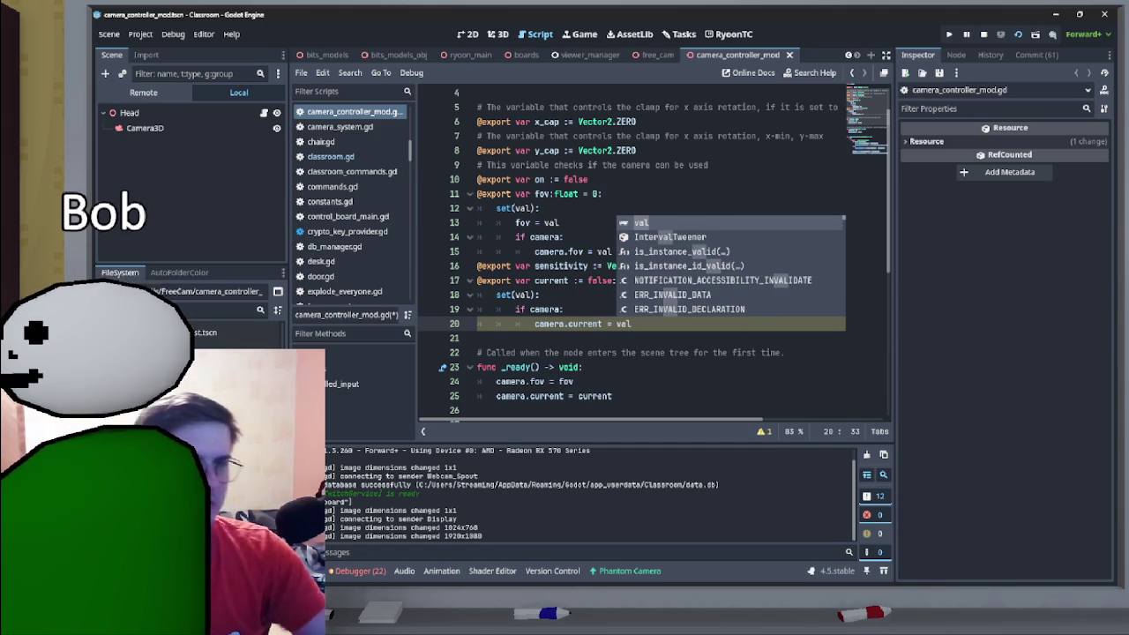
- Store the value with current = val at the top of the current setter
{"action": "key", "text": "shift+Left"}
{"action": "key", "text": "shift+Left"}
{"action": "key", "text": "shift+Left"}
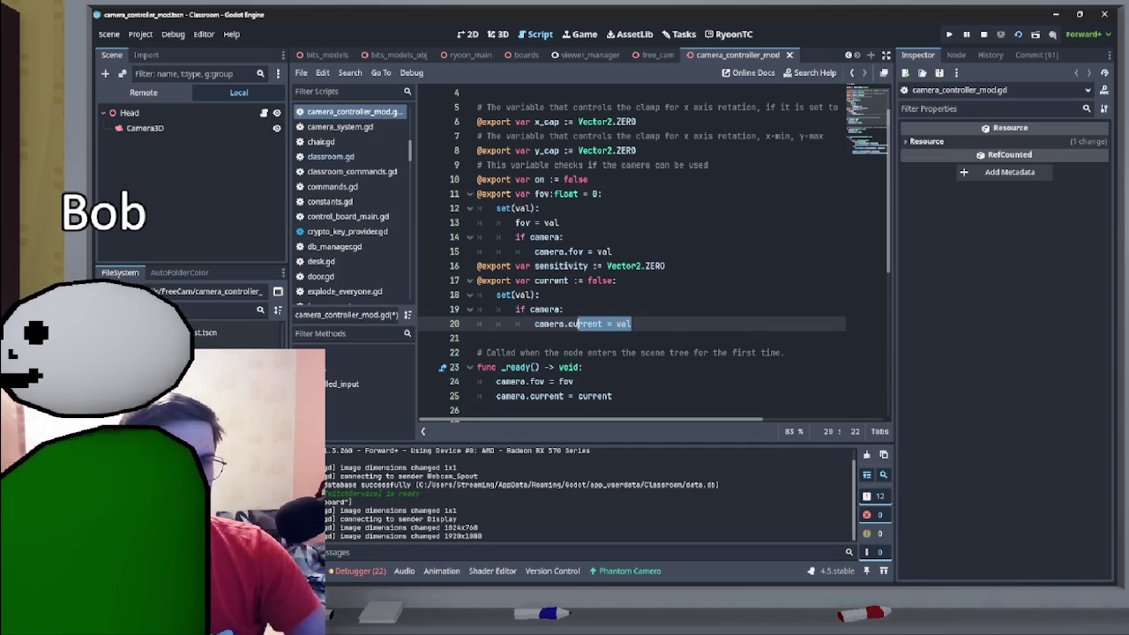
{"action": "left_click", "coordinate": [516, 310]}
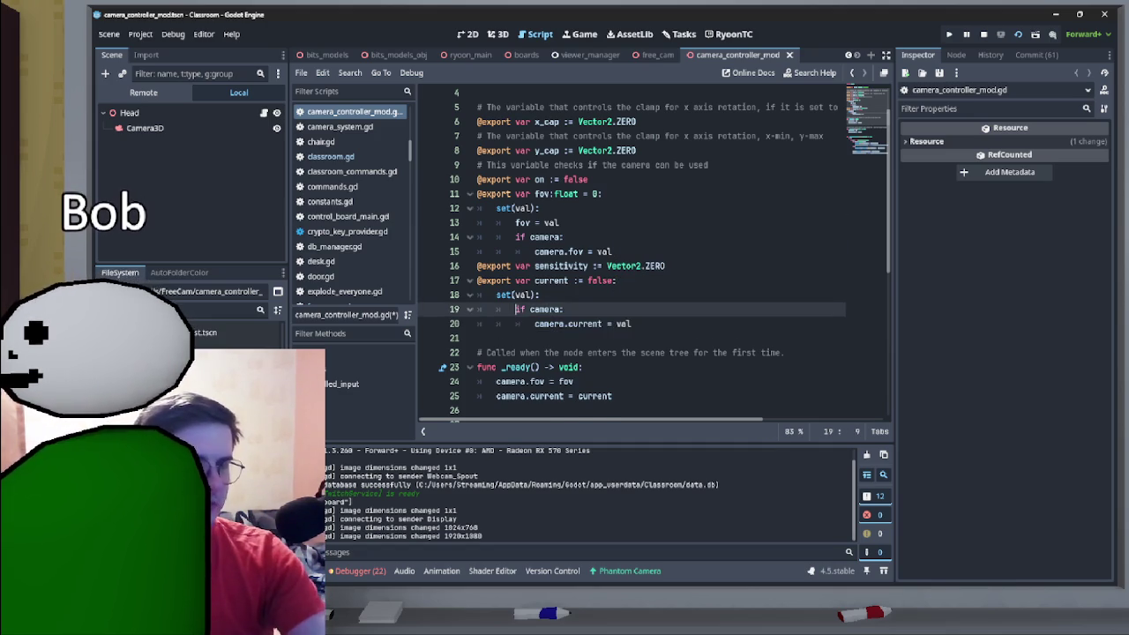
{"action": "key", "text": "ctrl+shift+Return"}
{"action": "type", "text": "current = val"}
{"action": "scroll", "coordinate": [653, 253], "scroll_direction": "down", "scroll_amount": 5}
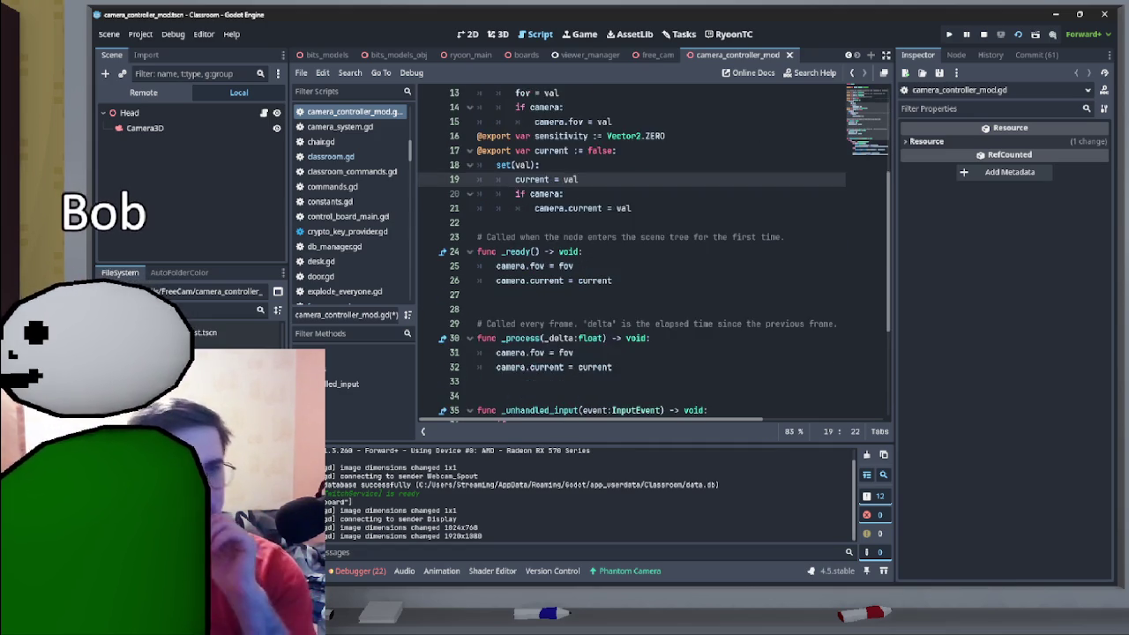
{"action": "mouse_move", "coordinate": [613, 281]}
{"action": "left_mouse_down"}
{"action": "mouse_move", "coordinate": [496, 266]}
{"action": "mouse_move", "coordinate": [479, 222]}
{"action": "left_mouse_up"}
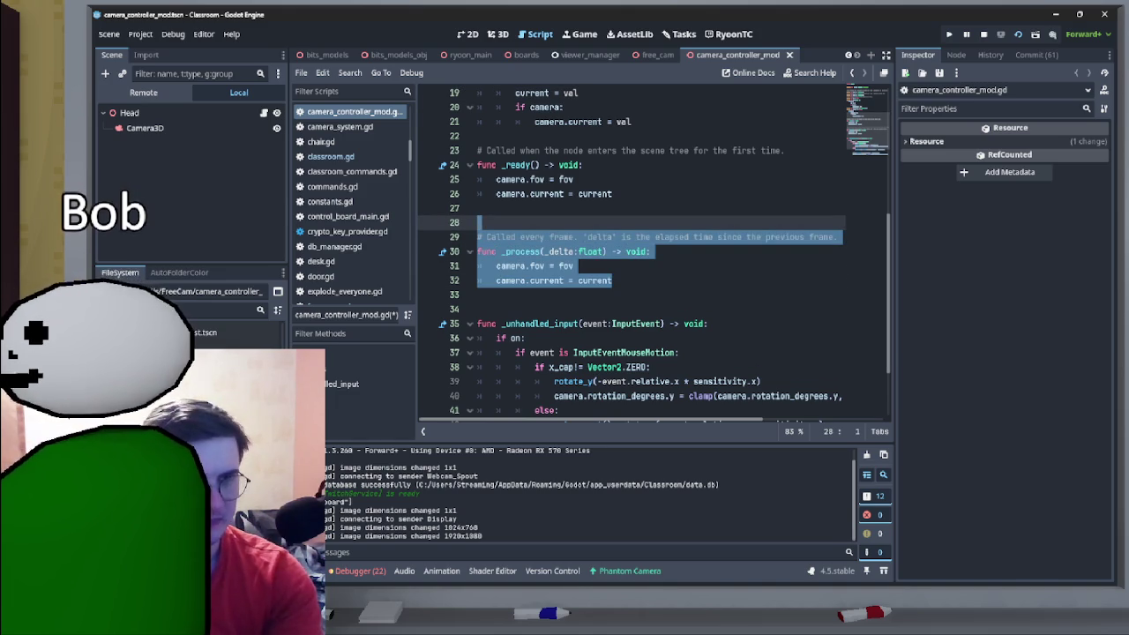
{"action": "mouse_move", "coordinate": [612, 281]}
{"action": "left_mouse_down"}
{"action": "mouse_move", "coordinate": [494, 252]}
{"action": "mouse_move", "coordinate": [478, 222]}
{"action": "left_mouse_up"}
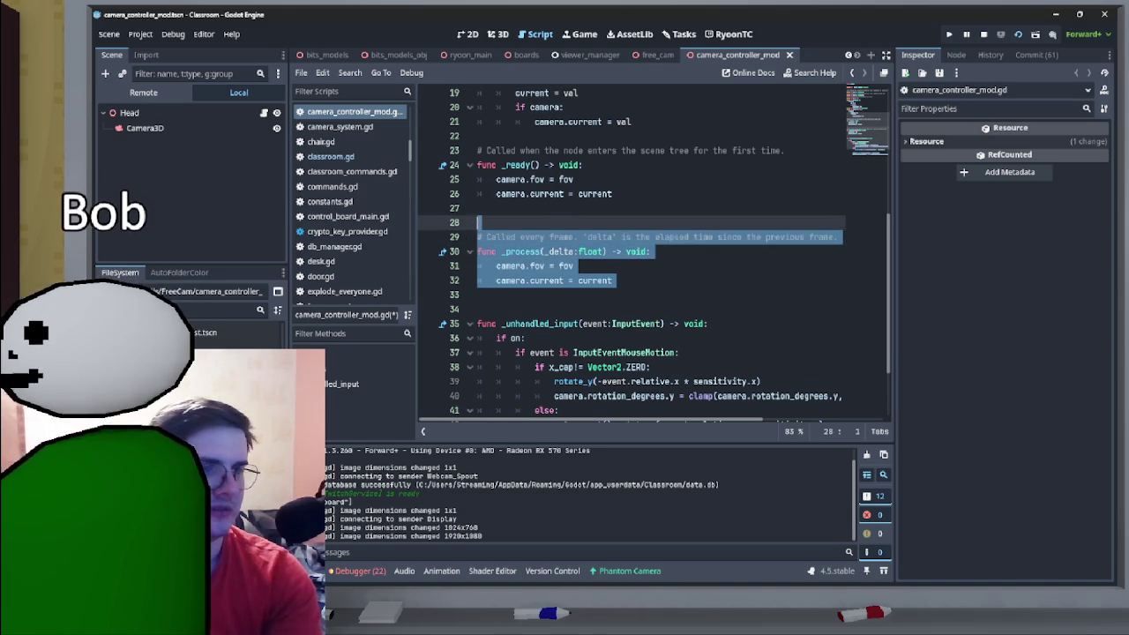
{"action": "key", "text": "BackSpace"}
{"action": "key", "text": "BackSpace"}
{"action": "key", "text": "BackSpace"}
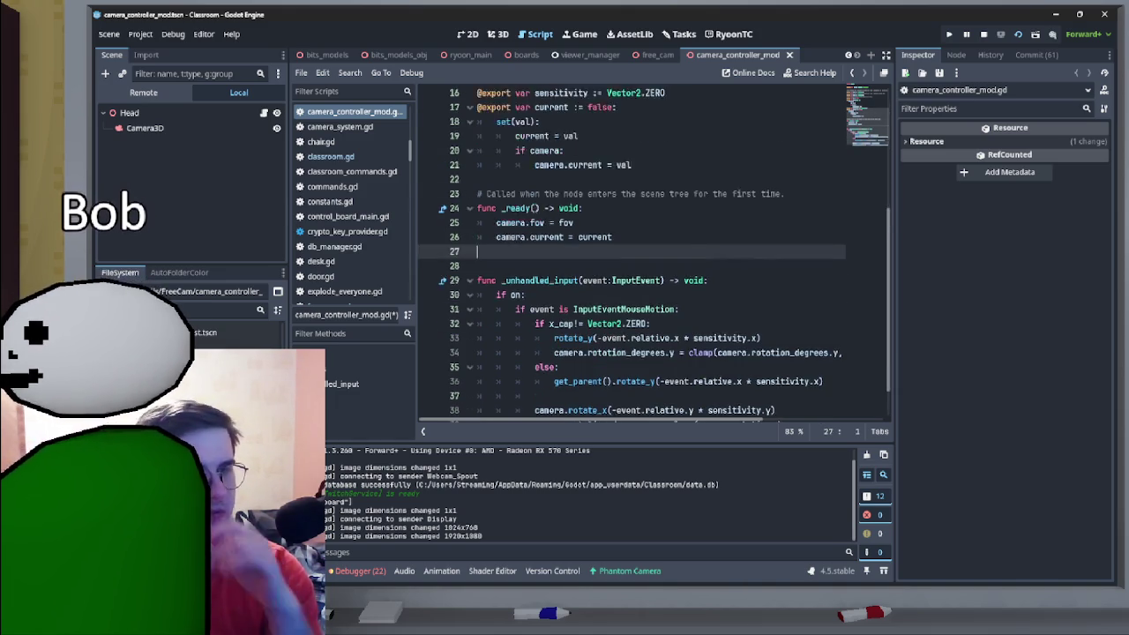
{"action": "scroll", "coordinate": [654, 252], "scroll_direction": "up", "scroll_amount": 2}
{"action": "key", "text": "BackSpace"}
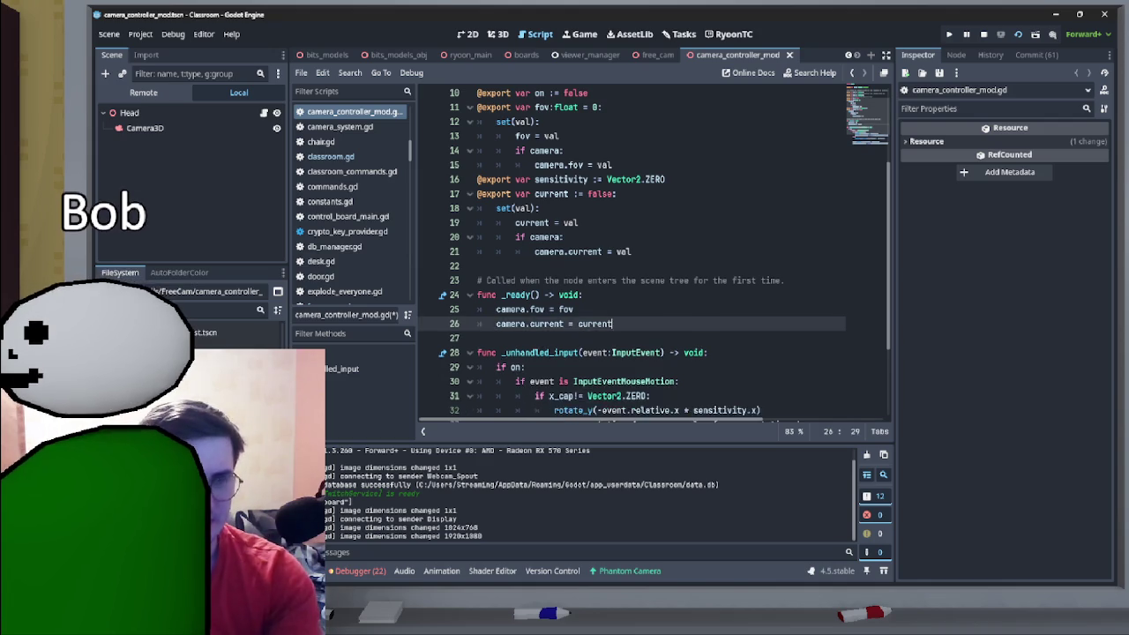
{"action": "scroll", "coordinate": [655, 252], "scroll_direction": "up", "scroll_amount": 2}
{"action": "left_click", "coordinate": [468, 280]}
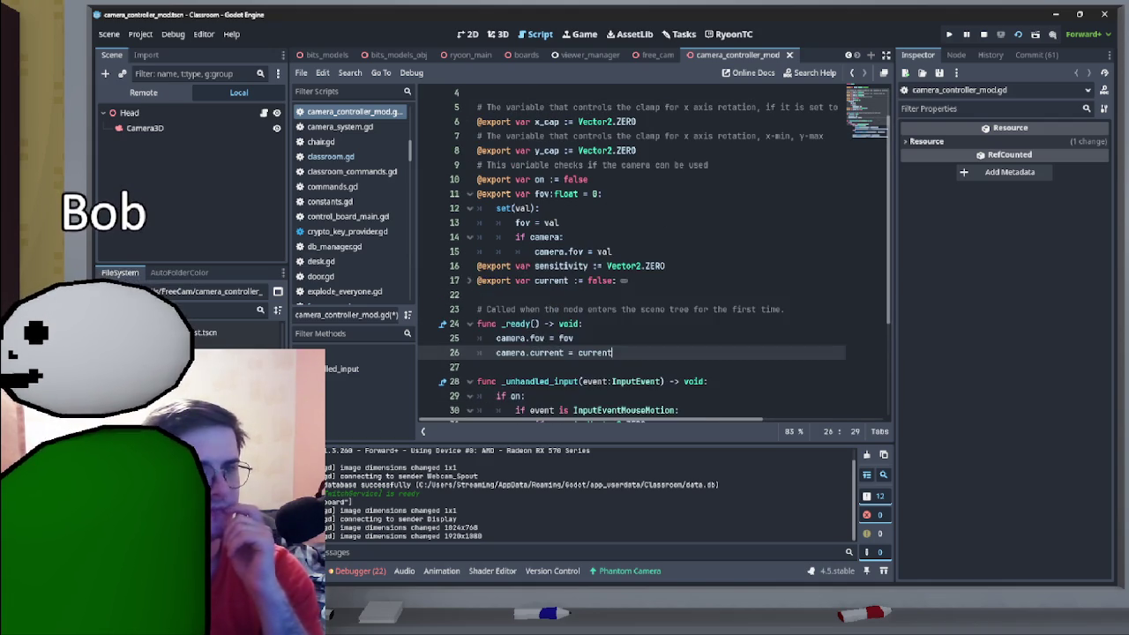
{"action": "left_click", "coordinate": [469, 193]}
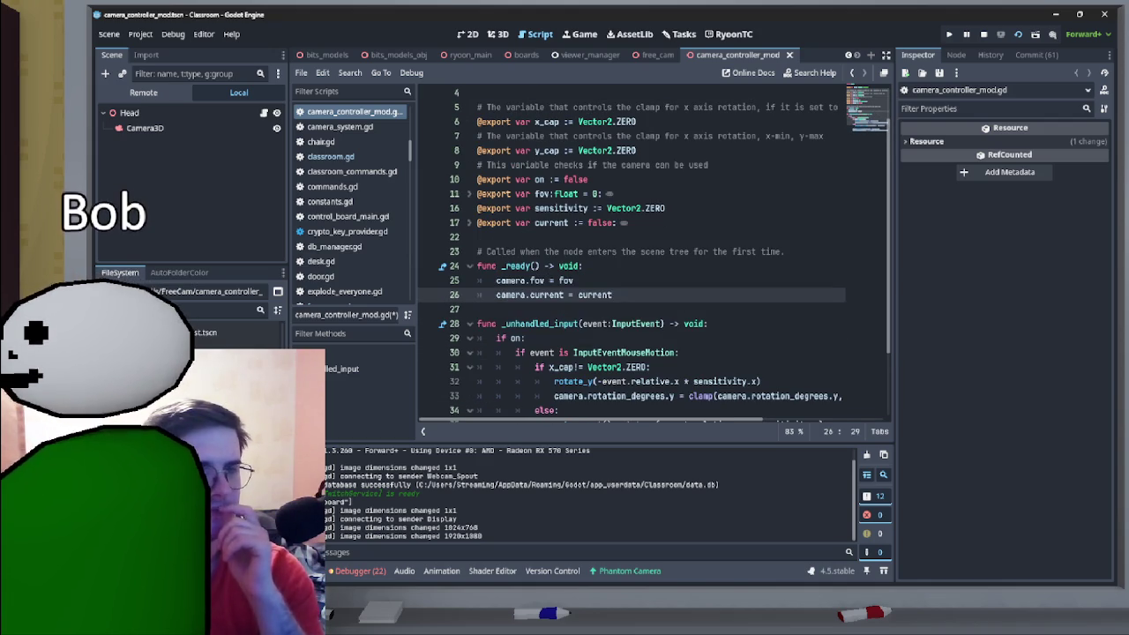
{"action": "triple_click", "coordinate": [547, 223]}
{"action": "key", "text": "alt+f"}
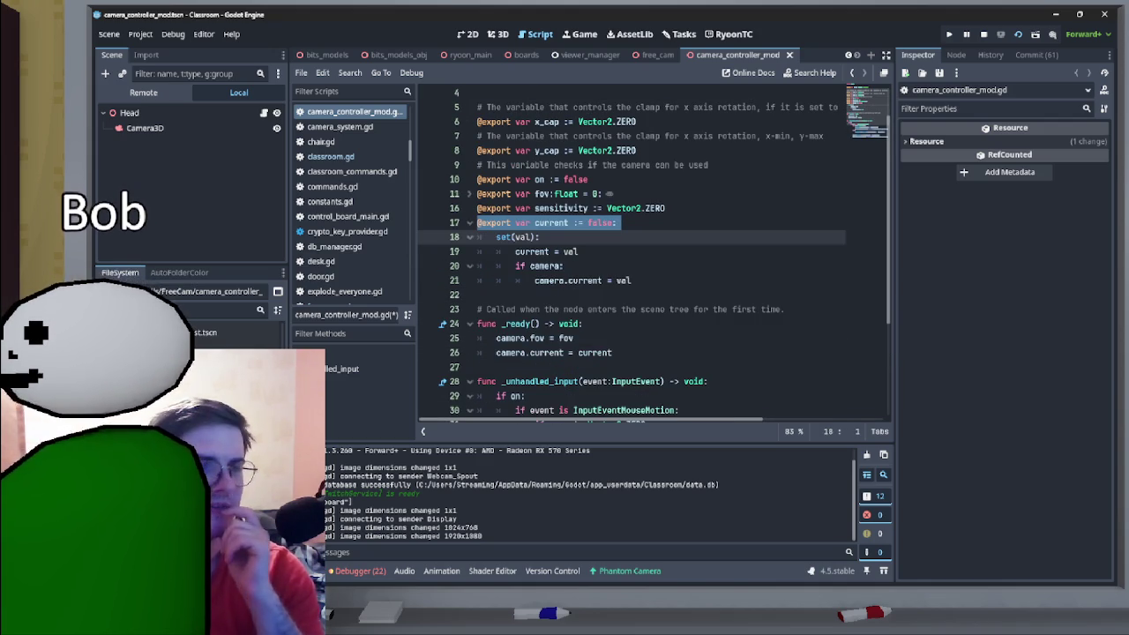
{"action": "key", "text": "alt+f"}
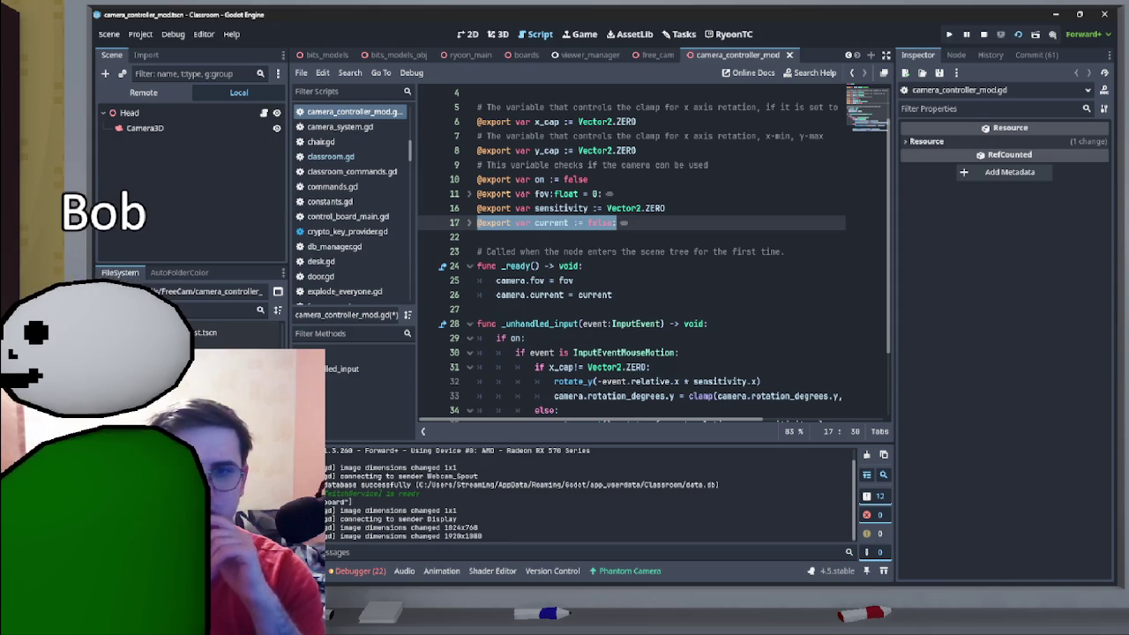
{"action": "scroll", "coordinate": [653, 252], "scroll_direction": "down", "scroll_amount": 2}
{"action": "left_click", "coordinate": [587, 179]}
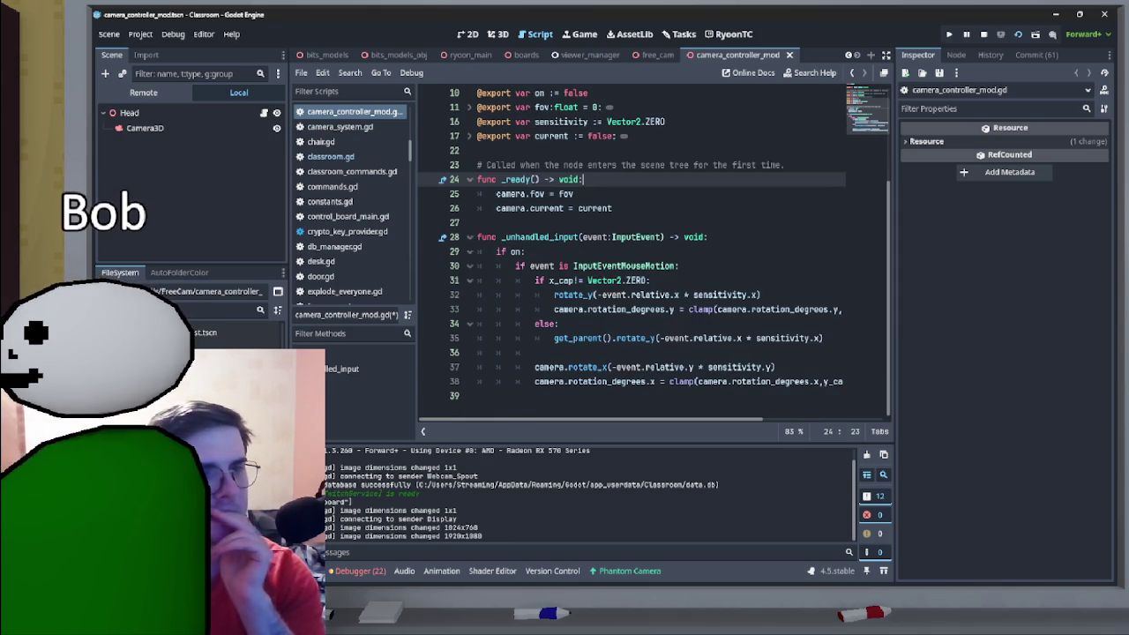
{"action": "scroll", "coordinate": [653, 253], "scroll_direction": "up", "scroll_amount": 2}
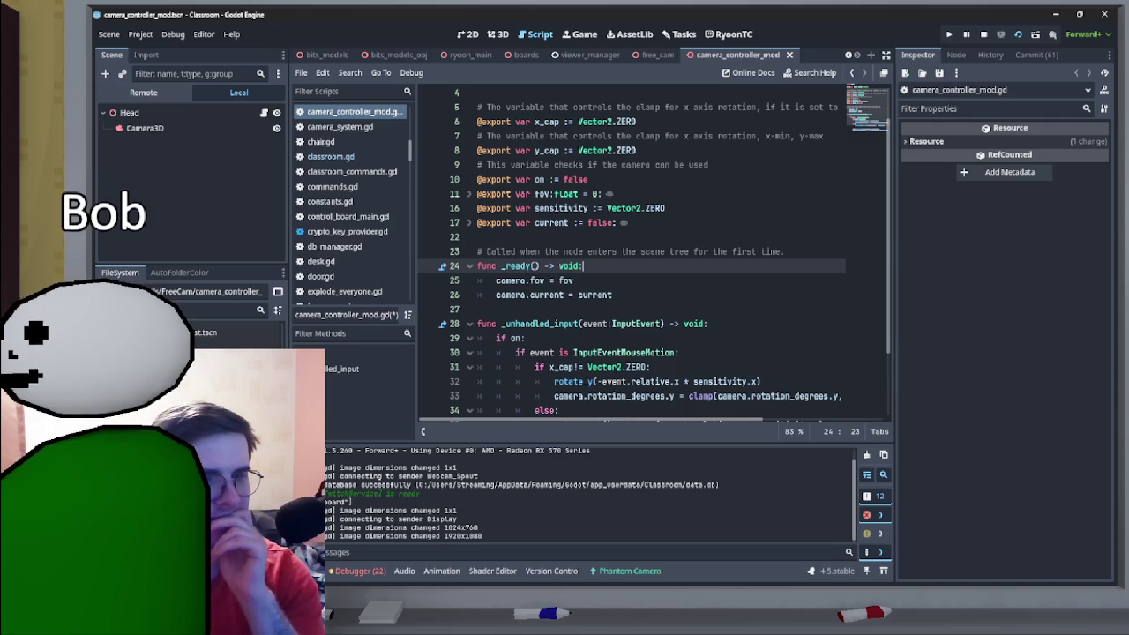
{"action": "scroll", "coordinate": [653, 252], "scroll_direction": "down", "scroll_amount": 2}
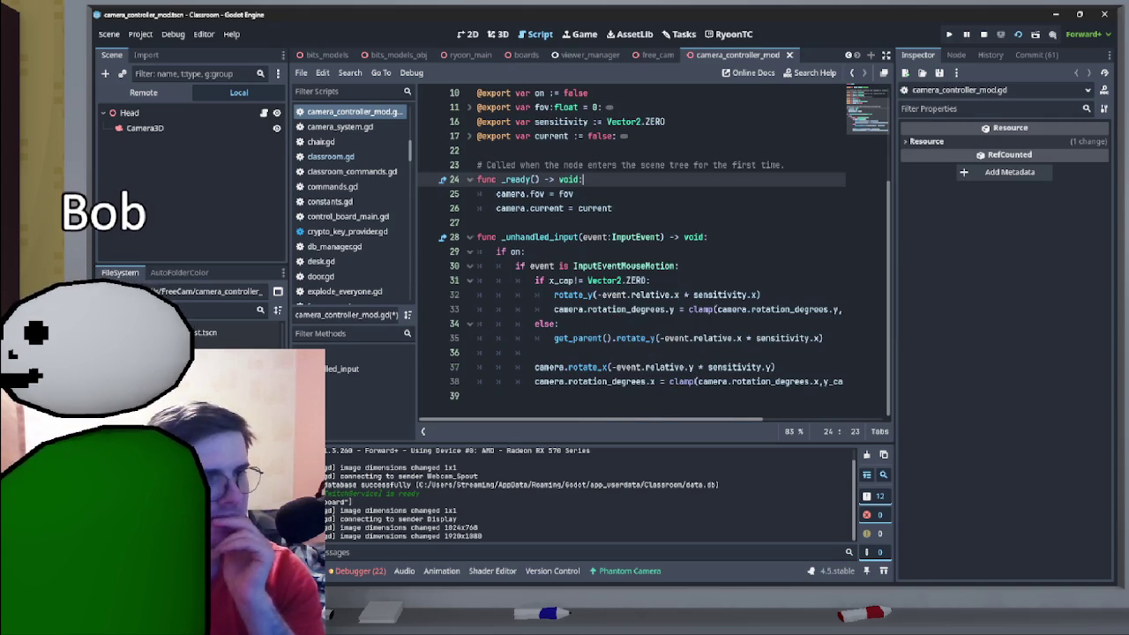
{"action": "scroll", "coordinate": [653, 252], "scroll_direction": "up", "scroll_amount": 2}
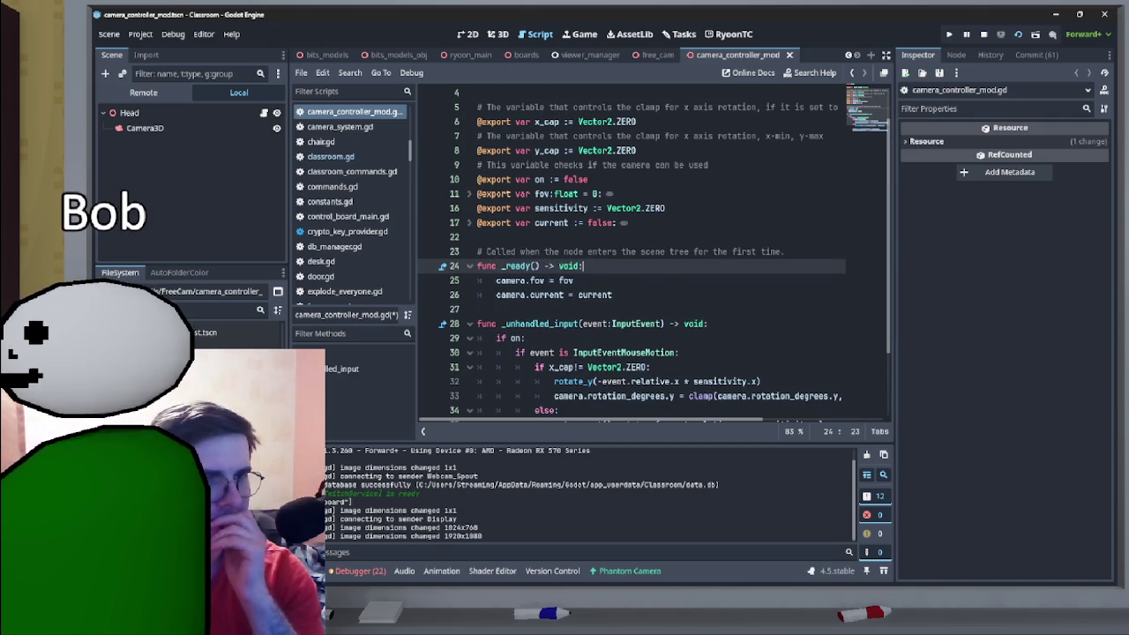
{"action": "left_click", "coordinate": [526, 338]}
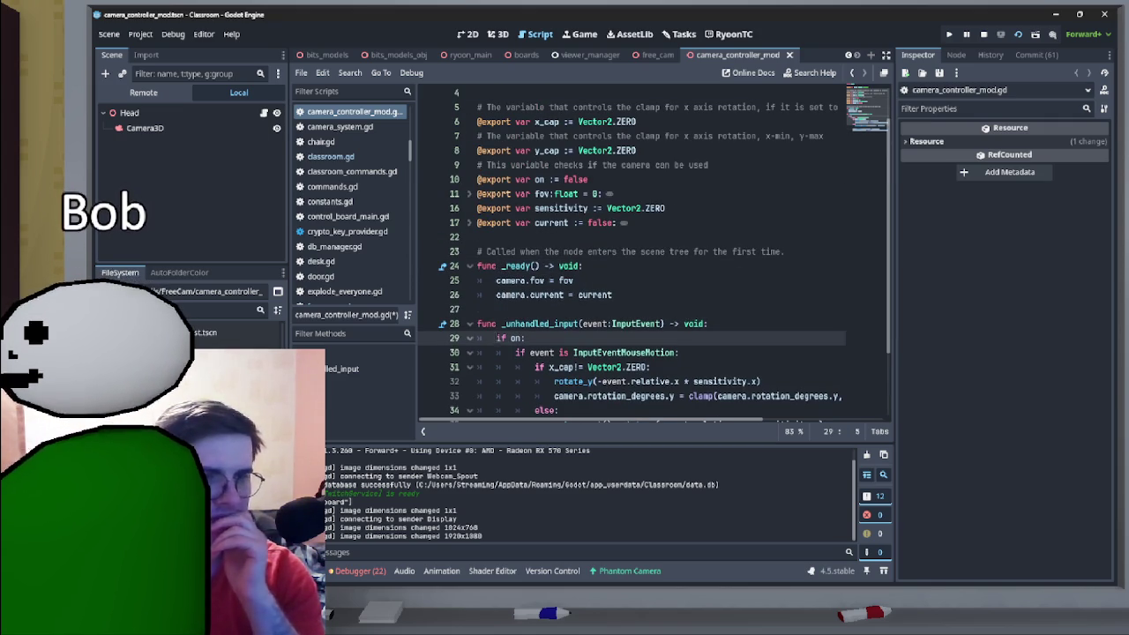
{"action": "key", "text": "Return"}
- Add print("hello") under 'if on:' and copy it to the start of _unhandled_input
{"action": "type", "text": "pri"}
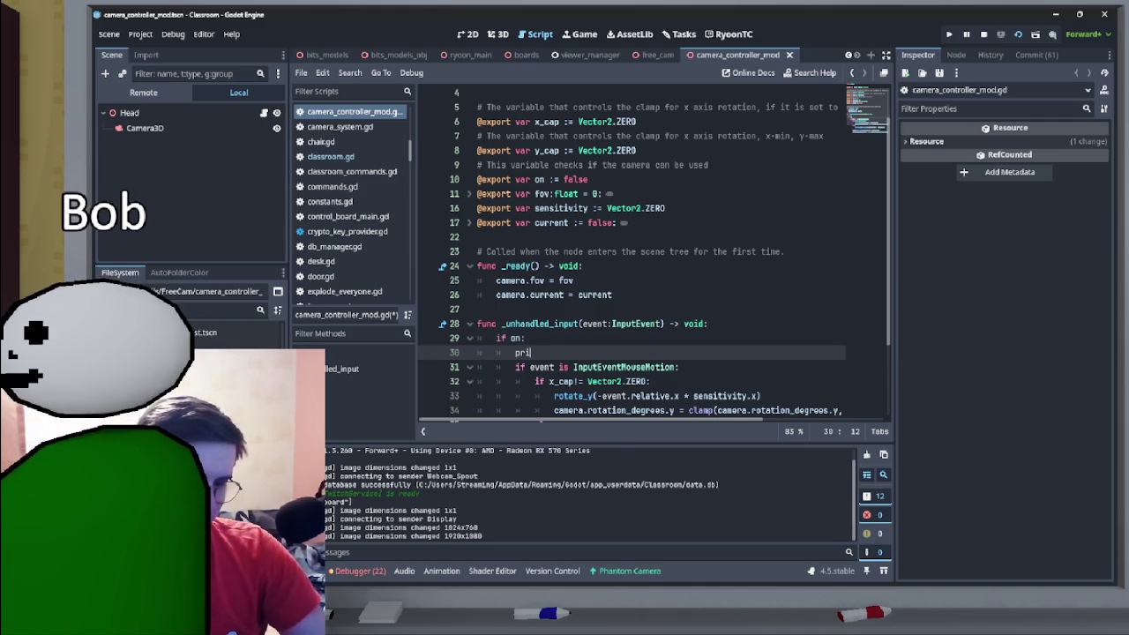
{"action": "type", "text": "nt(\"hello"}
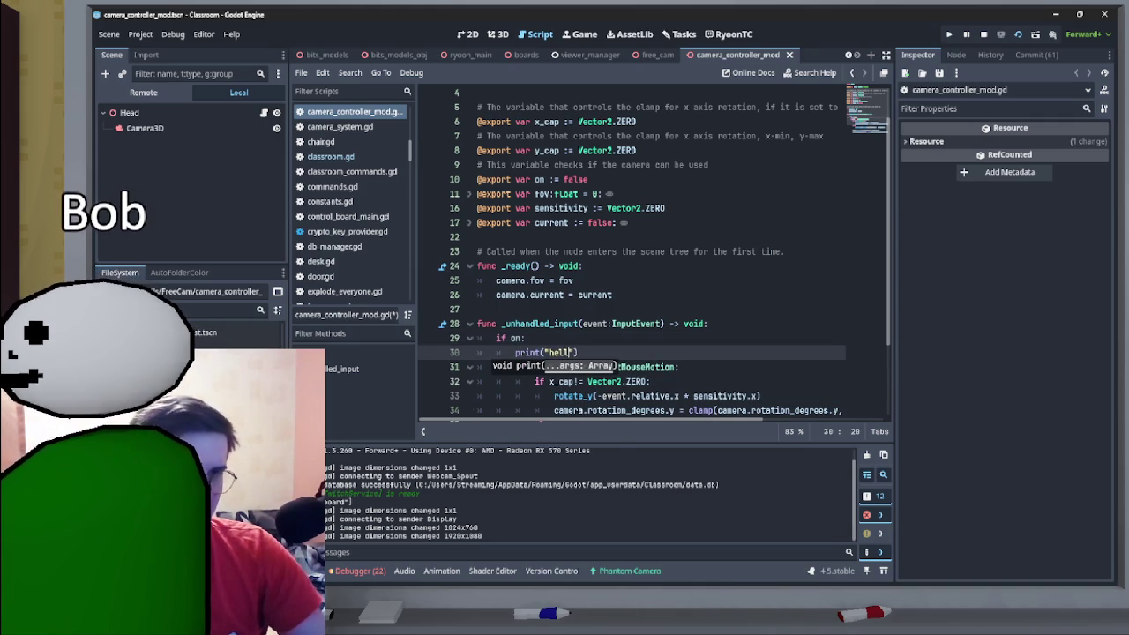
{"action": "key", "text": "ctrl+s"}
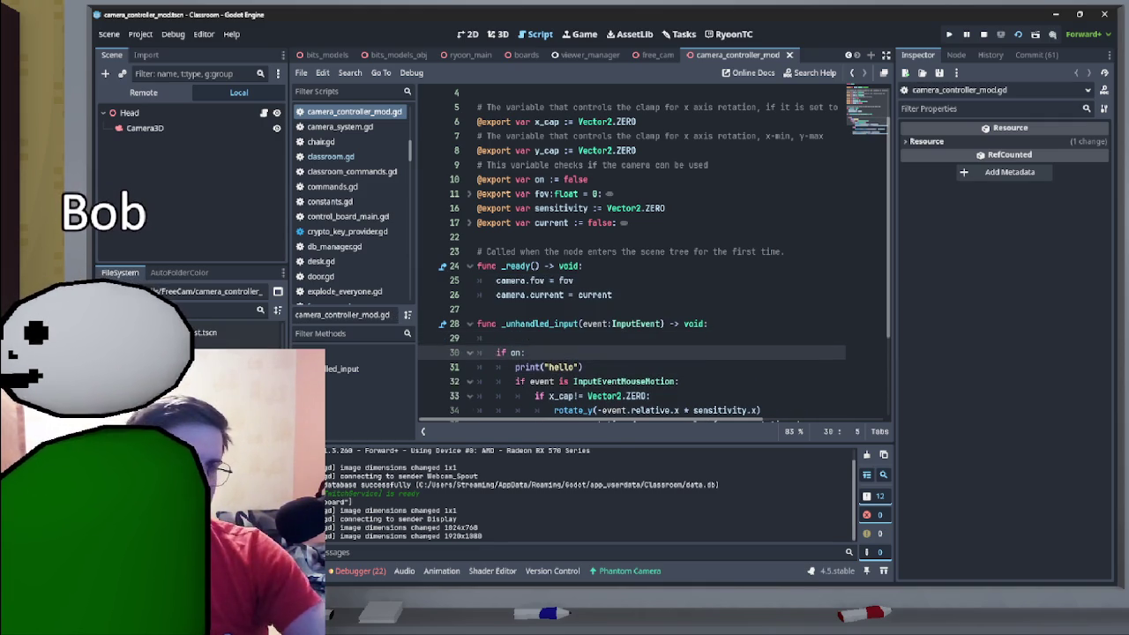
{"action": "key", "text": "Up"}
{"action": "key", "text": "Home"}
{"action": "key", "text": "Return"}
{"action": "key", "text": "Down"}
{"action": "key", "text": "End"}
{"action": "key", "text": "shift+Home"}
{"action": "key", "text": "ctrl+c"}
{"action": "key", "text": "Up"}
{"action": "key", "text": "Up"}
{"action": "key", "text": "ctrl+v"}
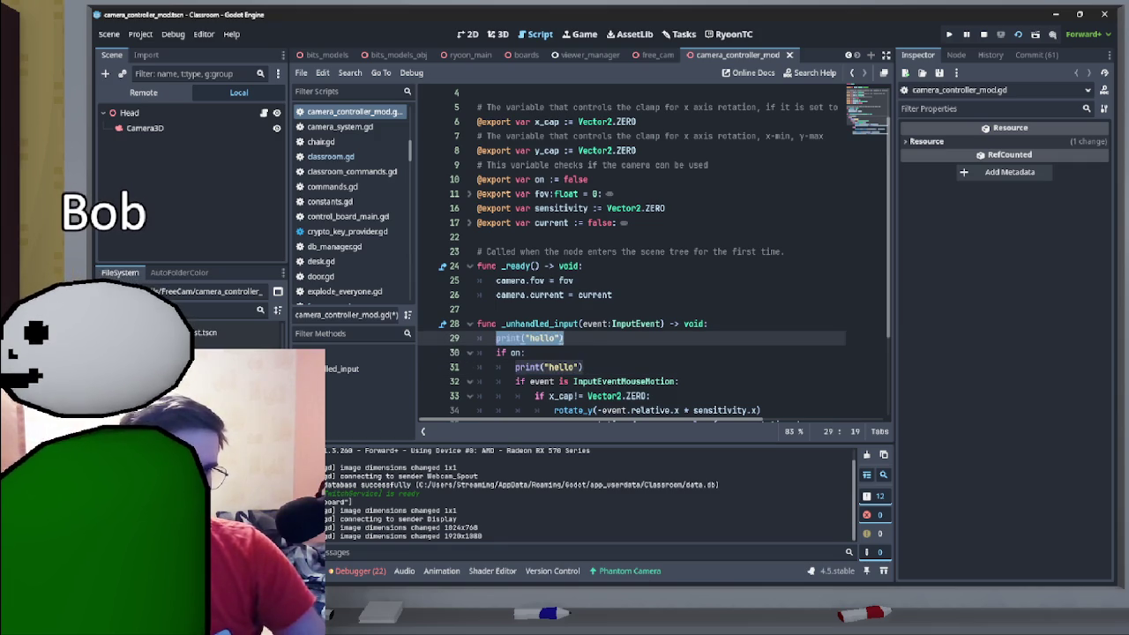
- Rename the two prints to hello1 and hello2, save the script, and run the game
{"action": "key", "text": "Down"}
{"action": "key", "text": "Down"}
{"action": "key", "text": "End"}
{"action": "key", "text": "Left"}
{"action": "key", "text": "Left"}
{"action": "type", "text": "2"}
{"action": "key", "text": "Up"}
{"action": "key", "text": "Up"}
{"action": "key", "text": "Left"}
{"action": "key", "text": "Left"}
{"action": "type", "text": "1"}
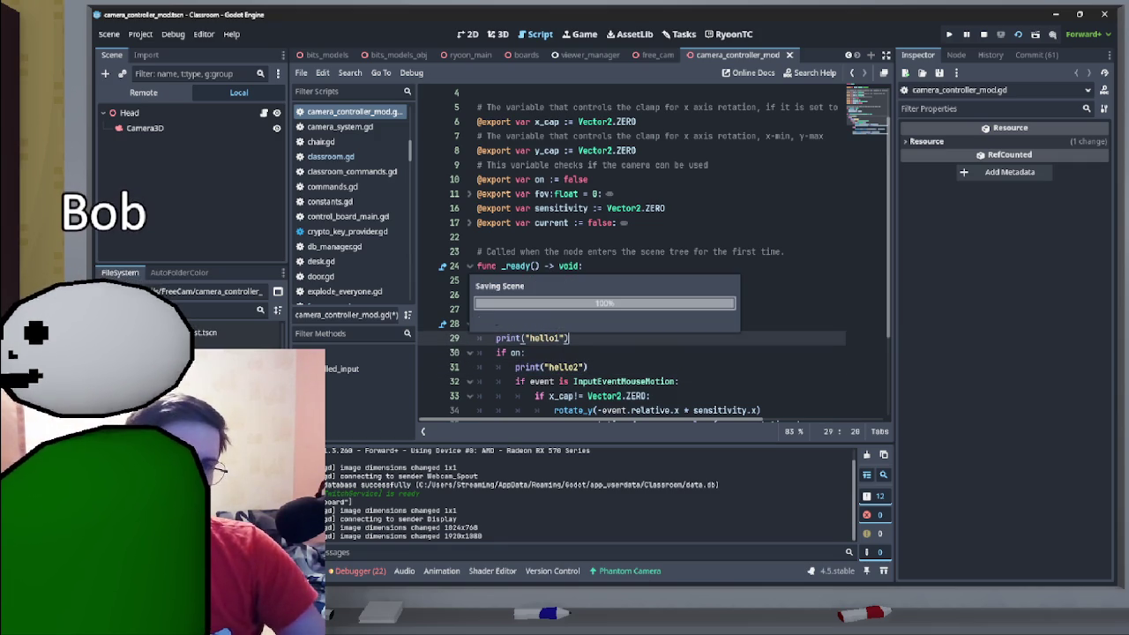
{"action": "key", "text": "End"}
{"action": "key", "text": "ctrl+s"}
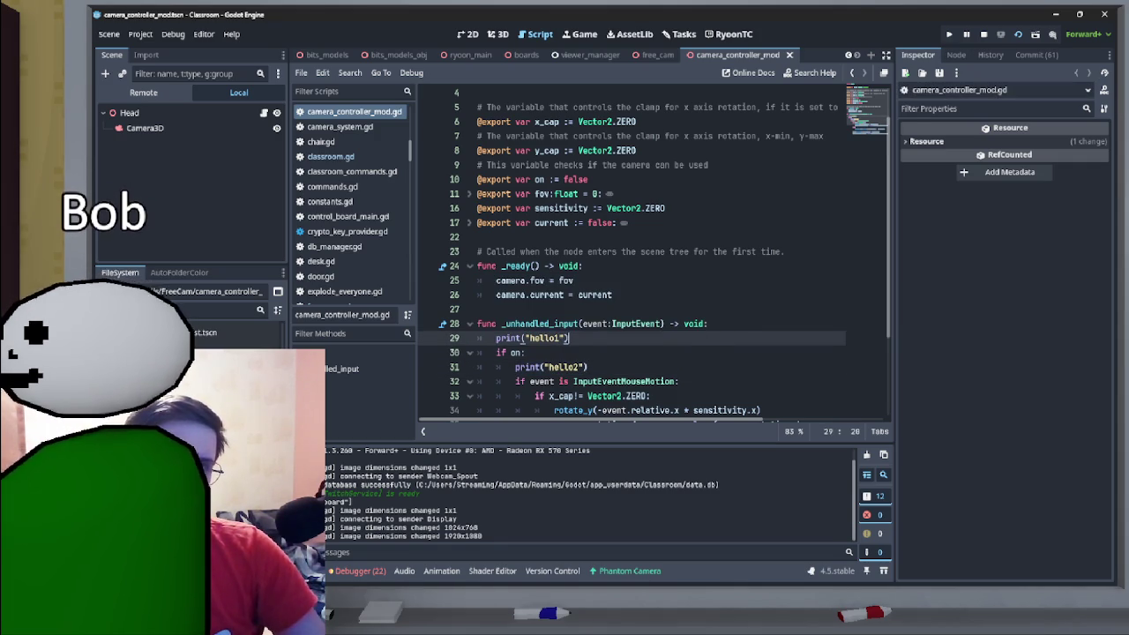
{"action": "key", "text": "F5"}
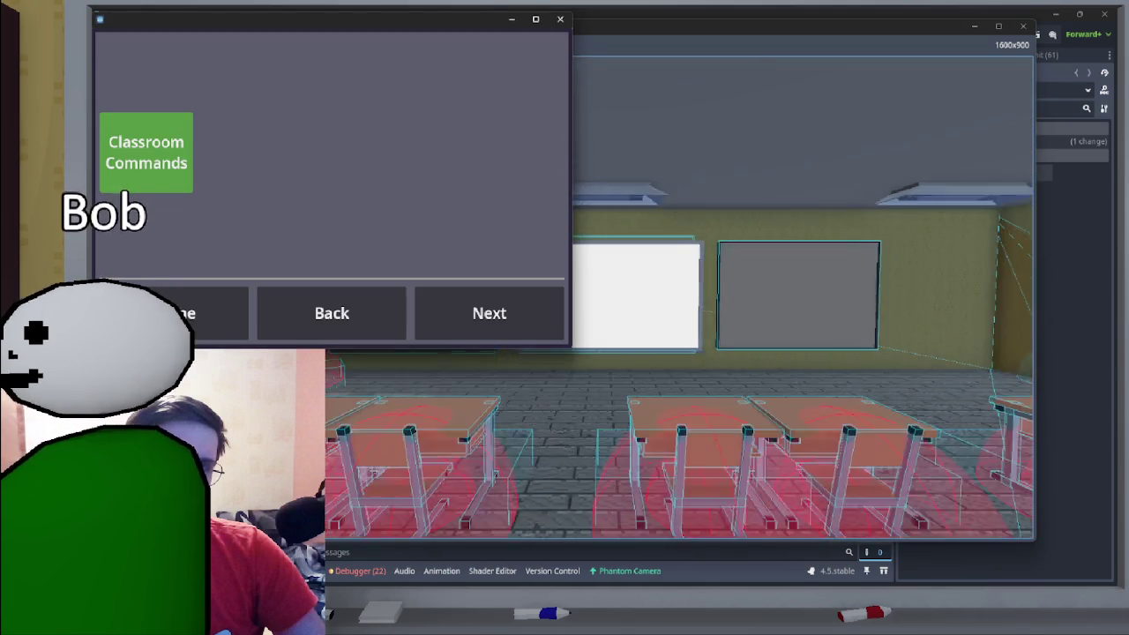
- Minimize the Classroom Commands window, move the game window aside, and return to the Godot editor
{"action": "left_click", "coordinate": [512, 19]}
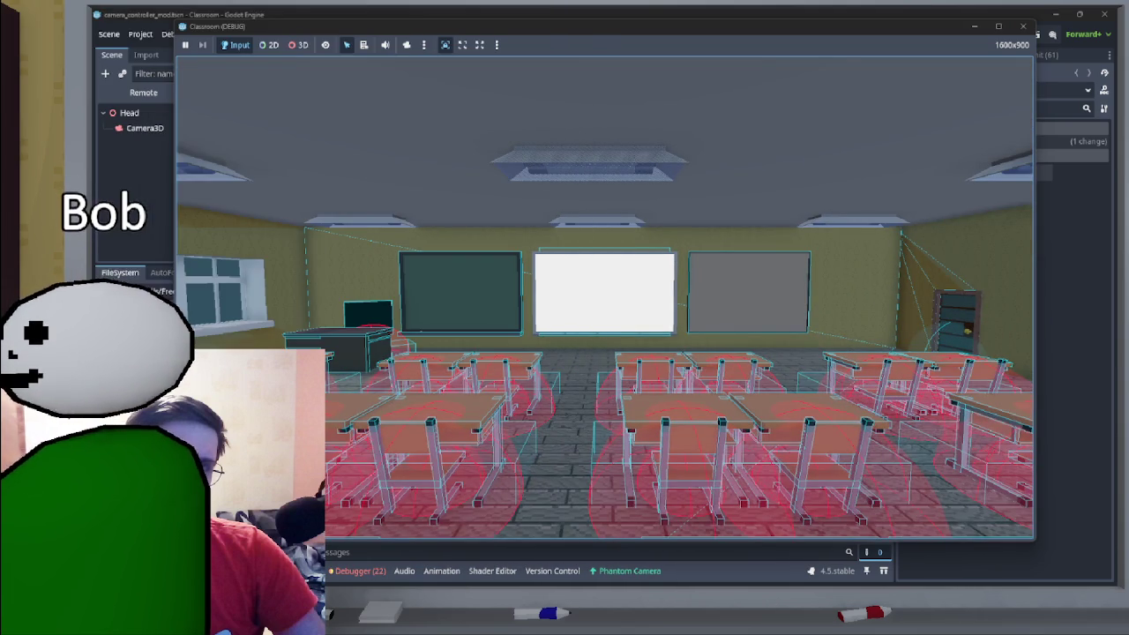
{"action": "mouse_move", "coordinate": [530, 25]}
{"action": "left_mouse_down"}
{"action": "mouse_move", "coordinate": [637, 53]}
{"action": "mouse_move", "coordinate": [1111, 53]}
{"action": "mouse_move", "coordinate": [758, 126]}
{"action": "mouse_move", "coordinate": [1117, 177]}
{"action": "left_mouse_up"}
{"action": "key", "text": "alt+Tab"}
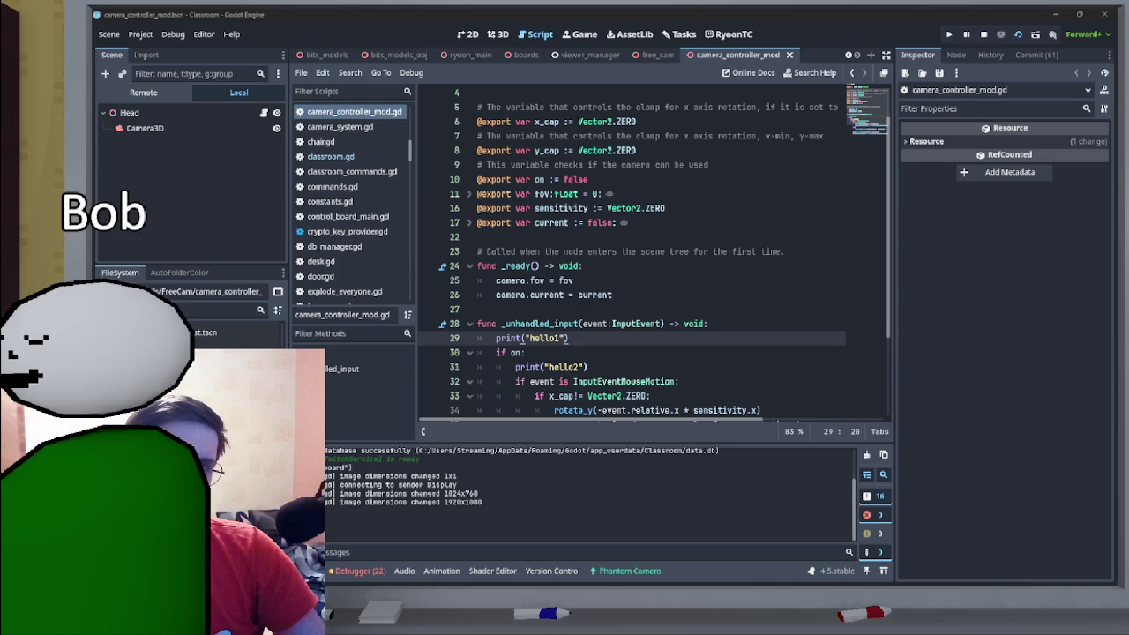
- Stop the game, open the classroom scene tab, and run it with F6
{"action": "key", "text": "F8"}
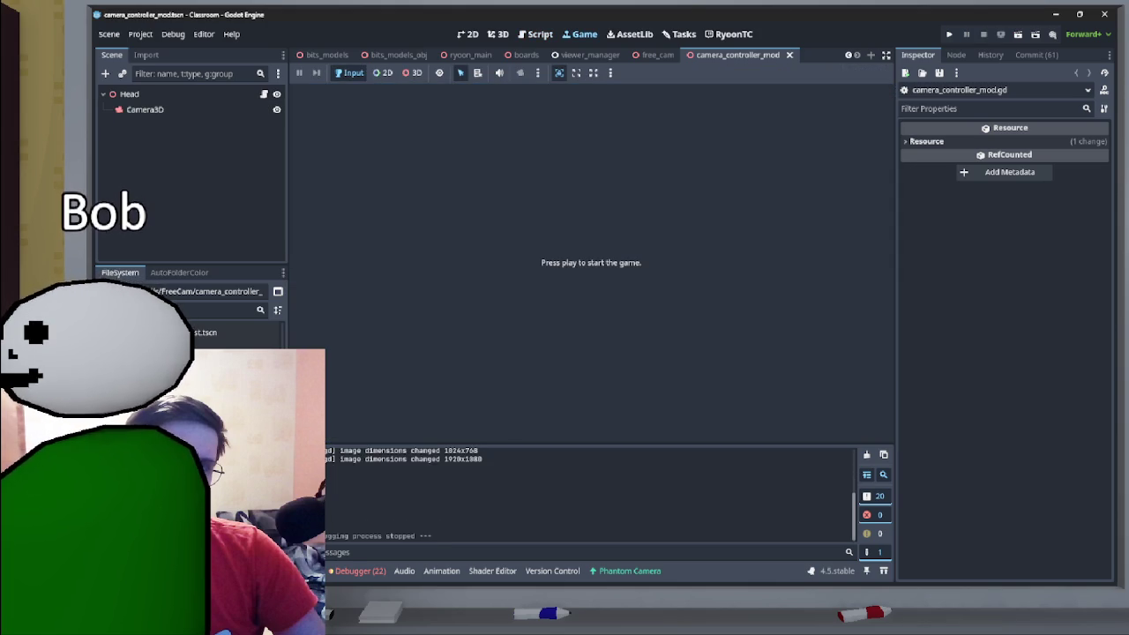
{"action": "key", "text": "F5"}
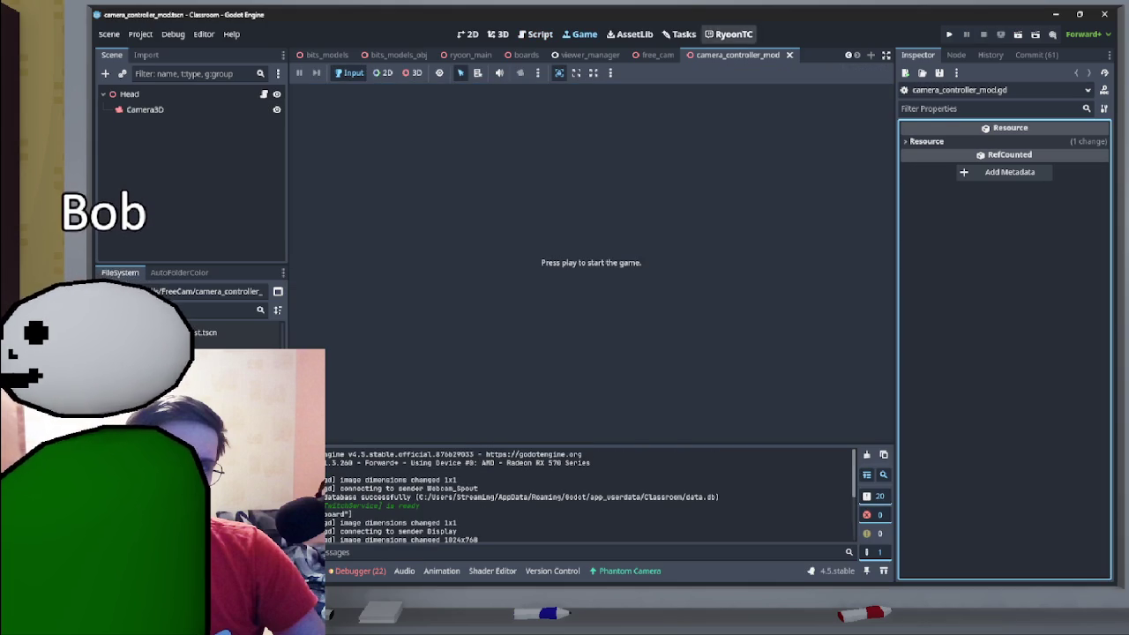
{"action": "left_click", "coordinate": [499, 34]}
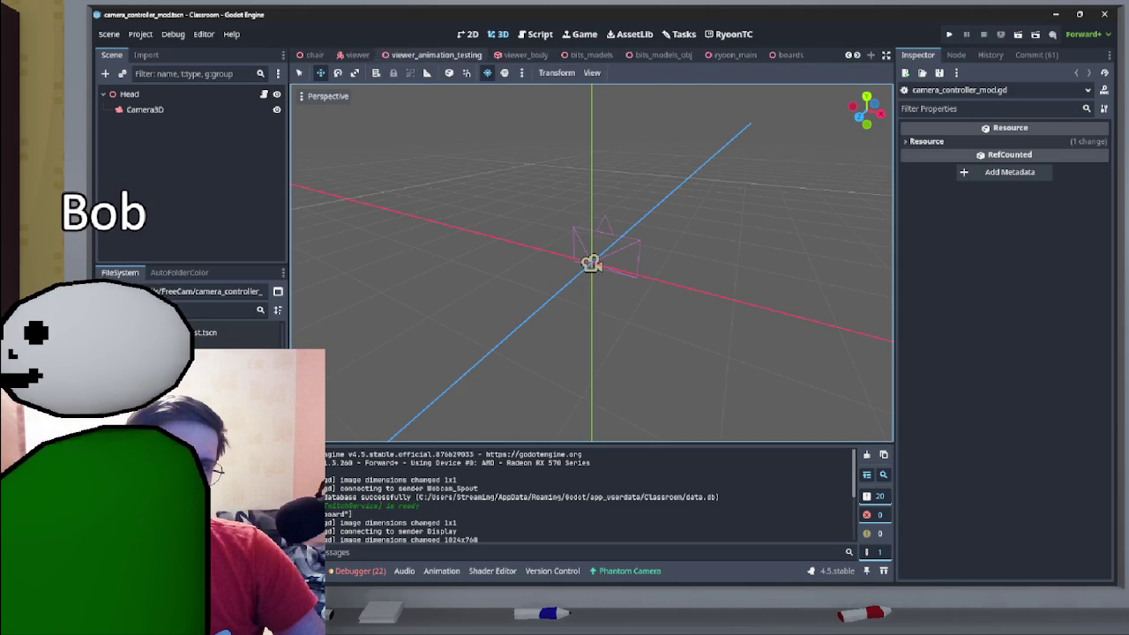
{"action": "left_click", "coordinate": [423, 55]}
{"action": "key", "text": "F6"}
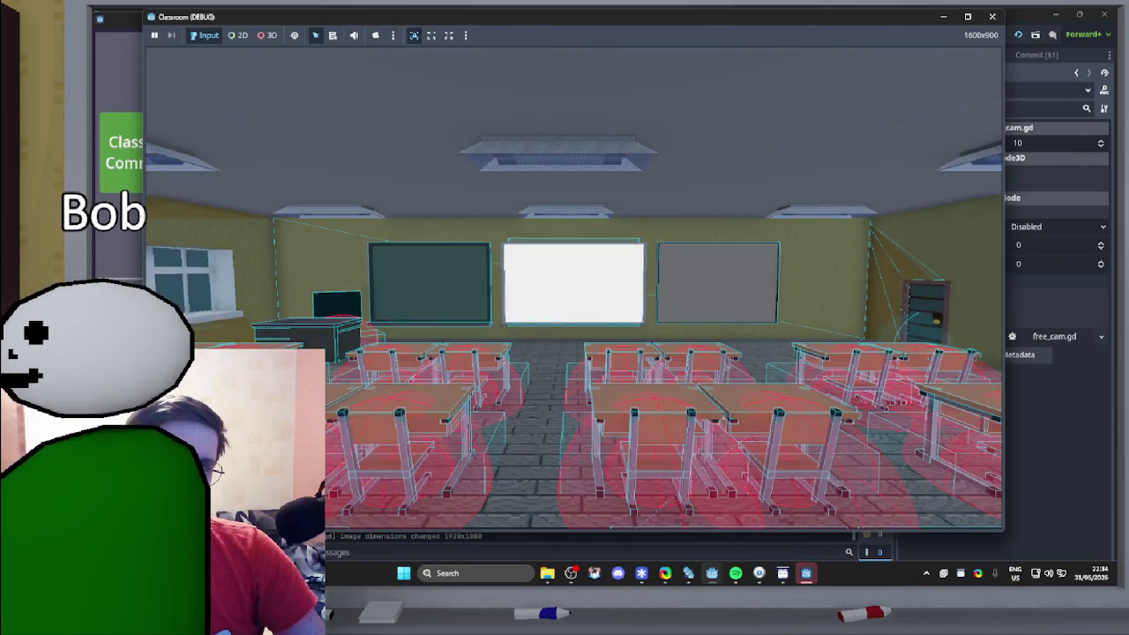
- Stop the Classroom game, hide the Classroom Commands window, and leave the 3D viewport
{"action": "key", "text": "F8"}
{"action": "left_click", "coordinate": [806, 573]}
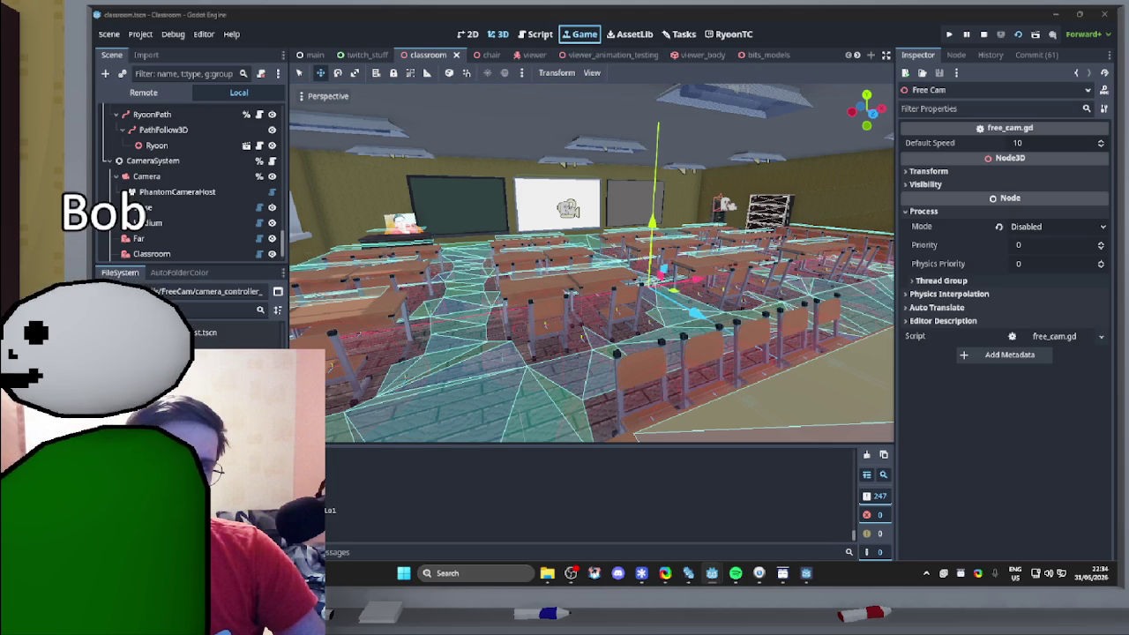
{"action": "left_click", "coordinate": [631, 33]}
- Bring up camera_controller_mod.gd in the script editor
{"action": "left_click", "coordinate": [684, 33]}
{"action": "left_click", "coordinate": [535, 34]}
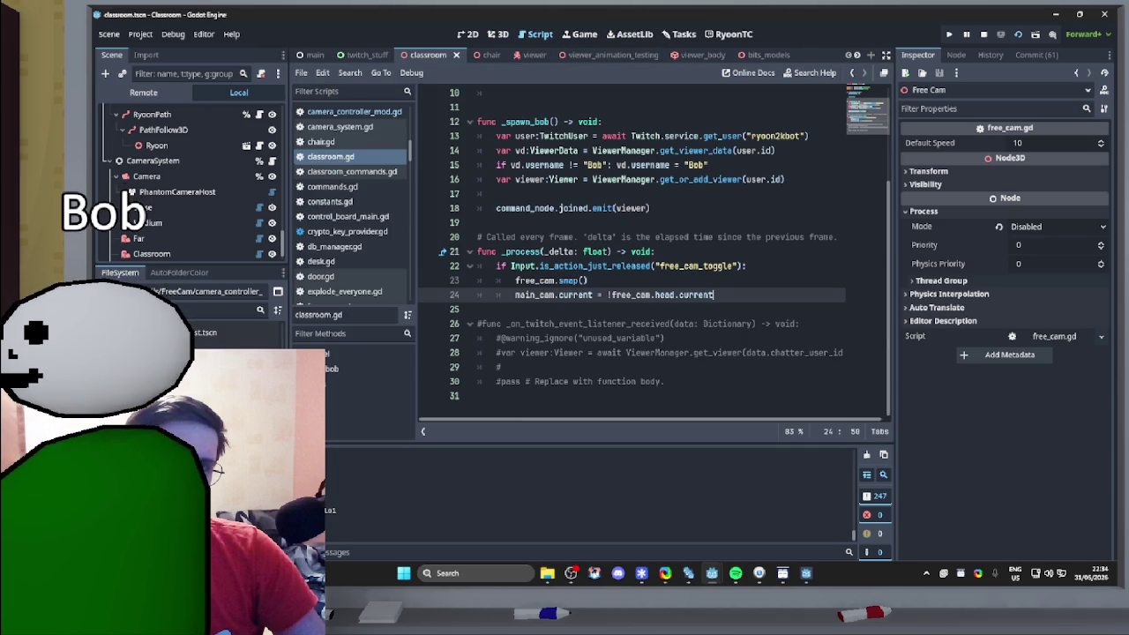
{"action": "scroll", "coordinate": [706, 55], "scroll_direction": "down", "scroll_amount": 5}
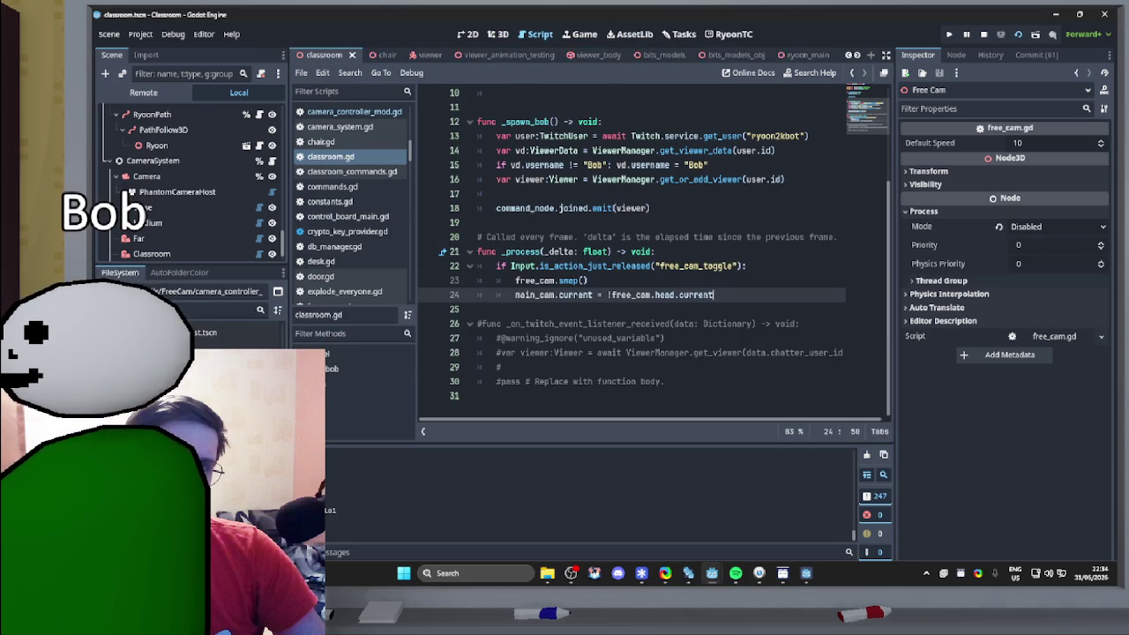
{"action": "left_click", "coordinate": [732, 54]}
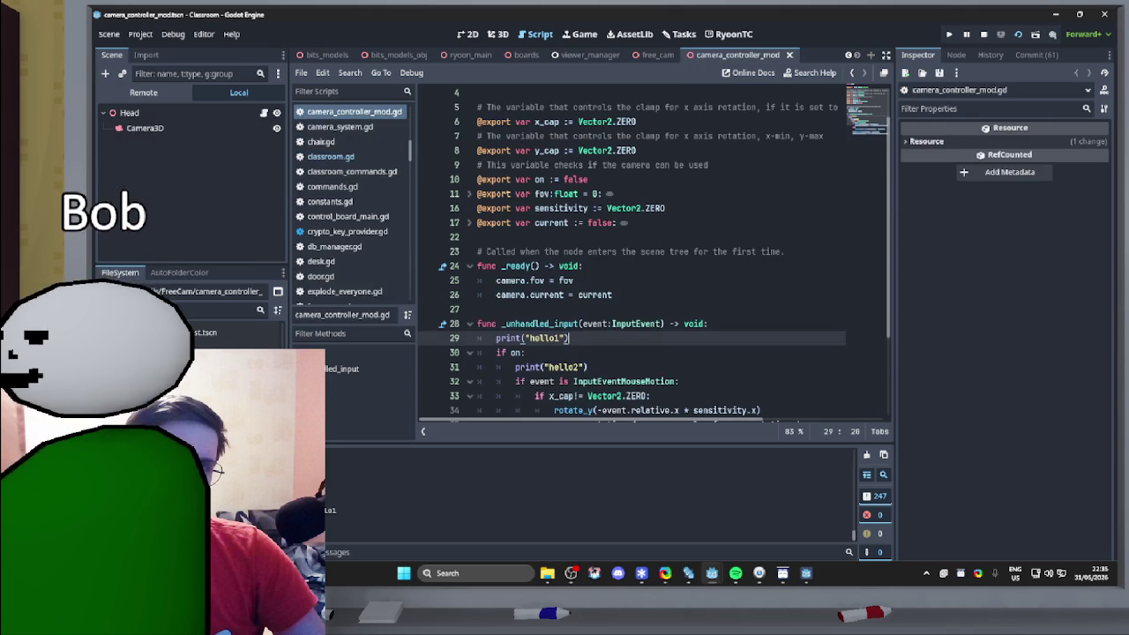
{"action": "scroll", "coordinate": [655, 253], "scroll_direction": "down", "scroll_amount": 1}
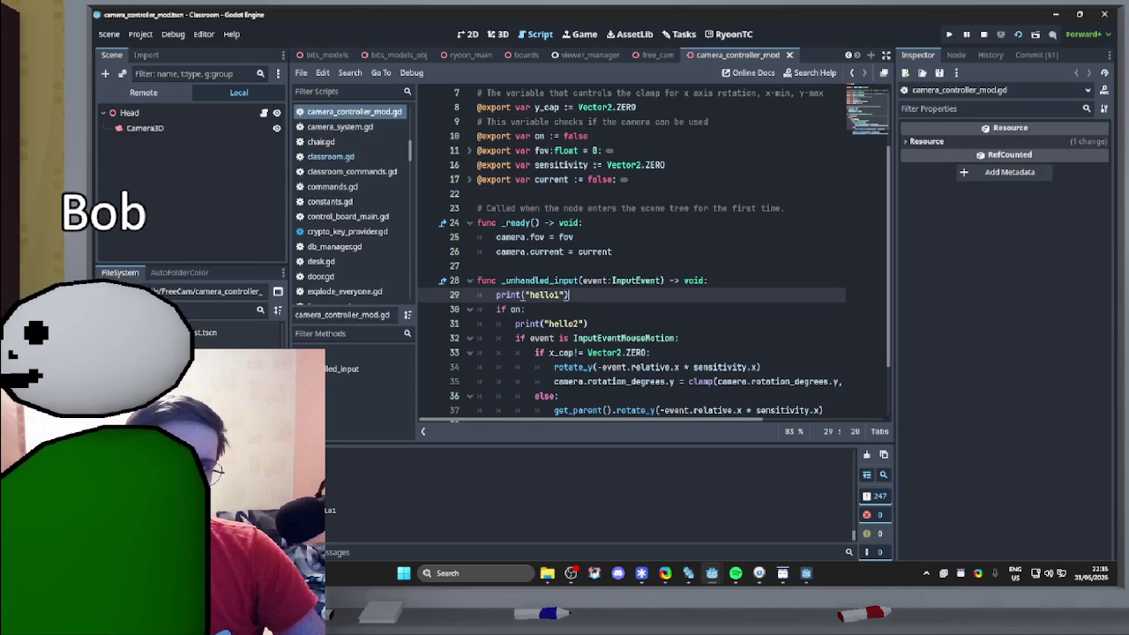
- Replace 'hello1' in the first debug print with the on variable and save
{"action": "key", "text": "Left"}
{"action": "key", "text": "ctrl+shift+Left"}
{"action": "key", "text": "ctrl+shift+Left"}
{"action": "key", "text": "ctrl+shift+Left"}
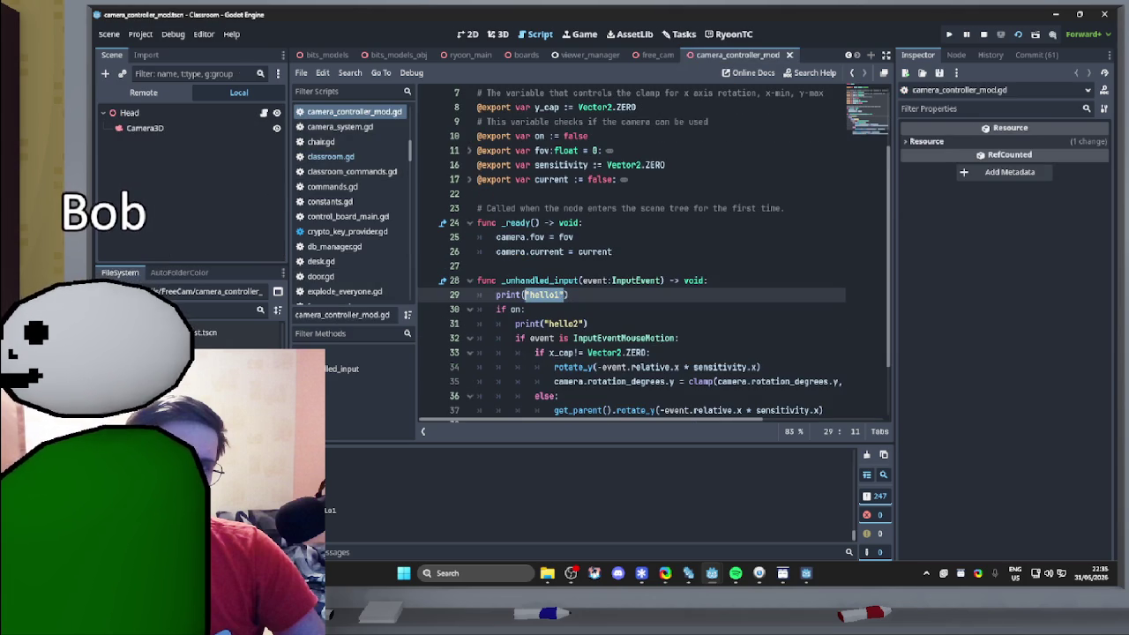
{"action": "key", "text": "BackSpace"}
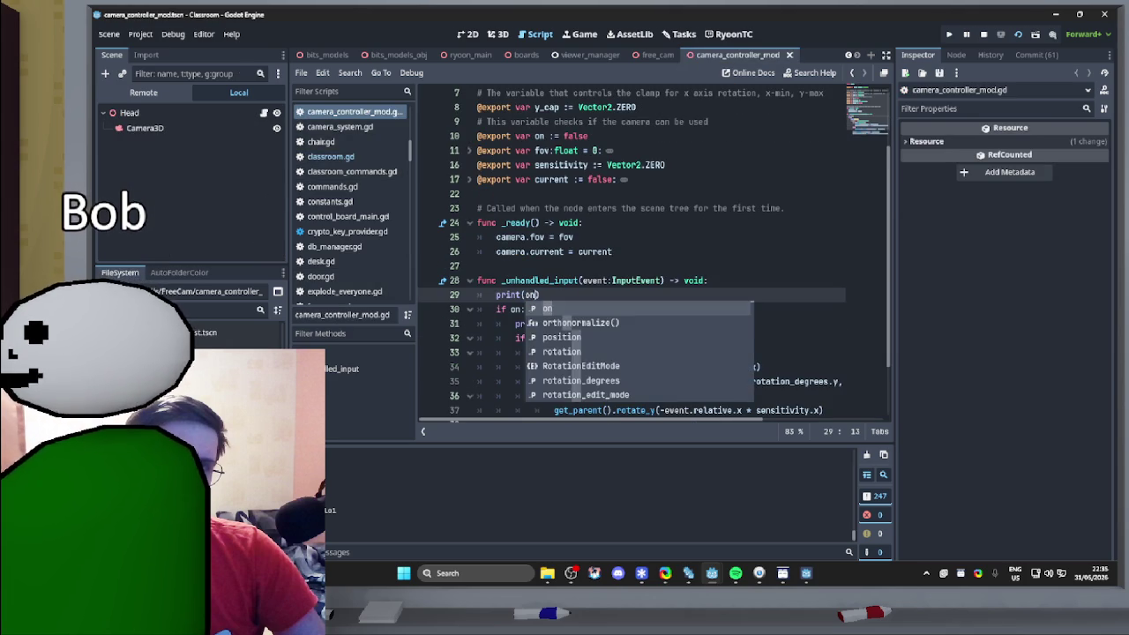
{"action": "left_click", "coordinate": [478, 266]}
{"action": "key", "text": "ctrl+s"}
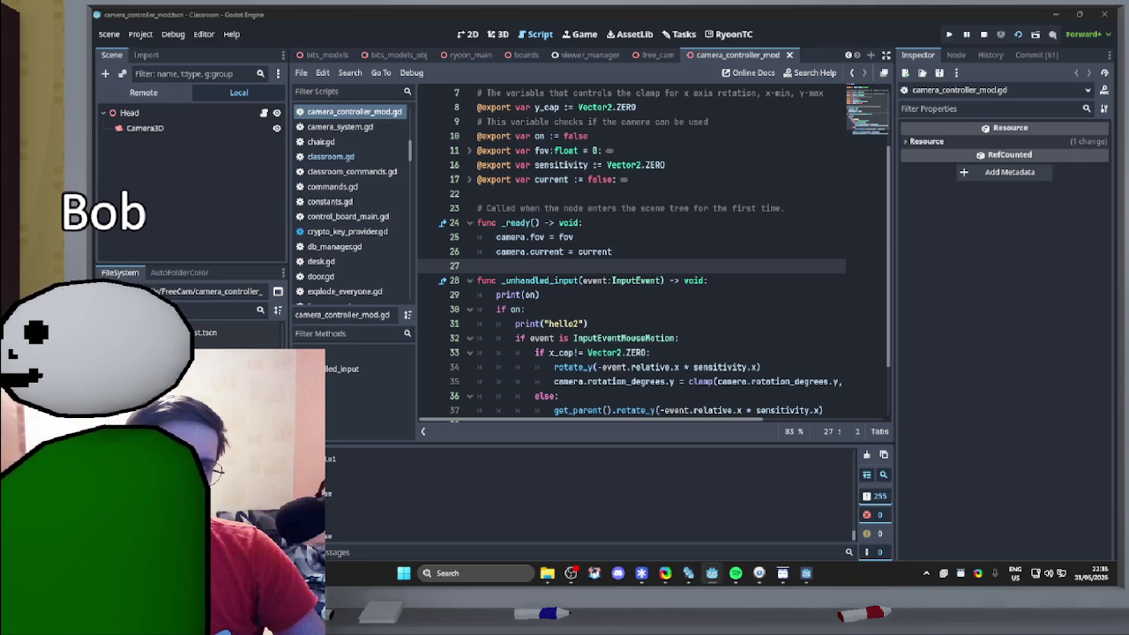
{"action": "scroll", "coordinate": [562, 251], "scroll_direction": "up", "scroll_amount": 2}
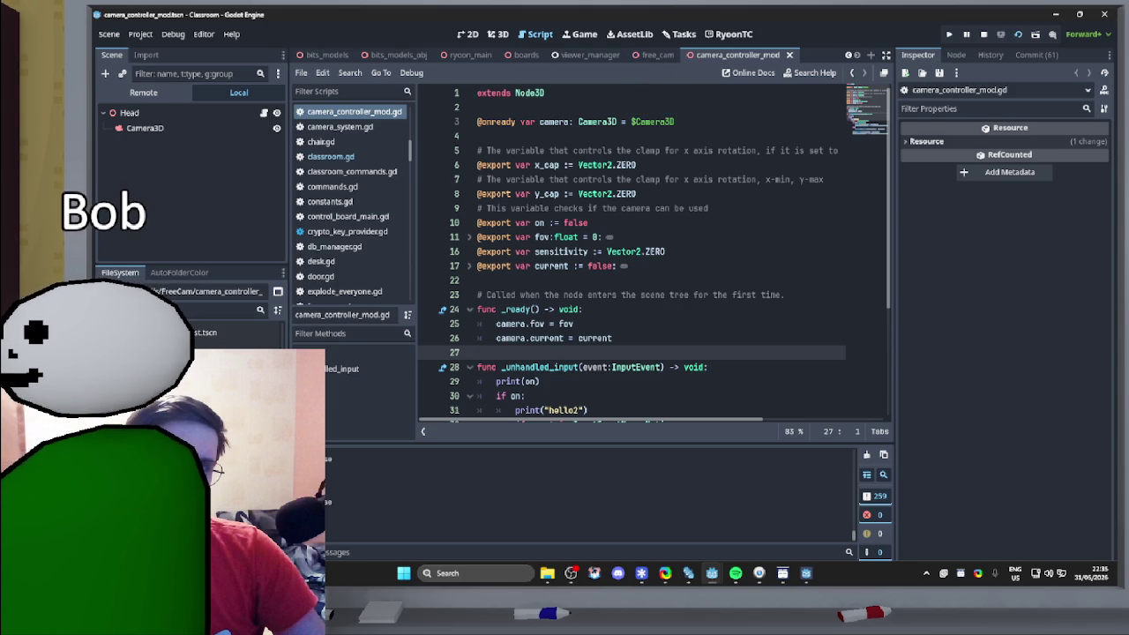
{"action": "left_click", "coordinate": [658, 54]}
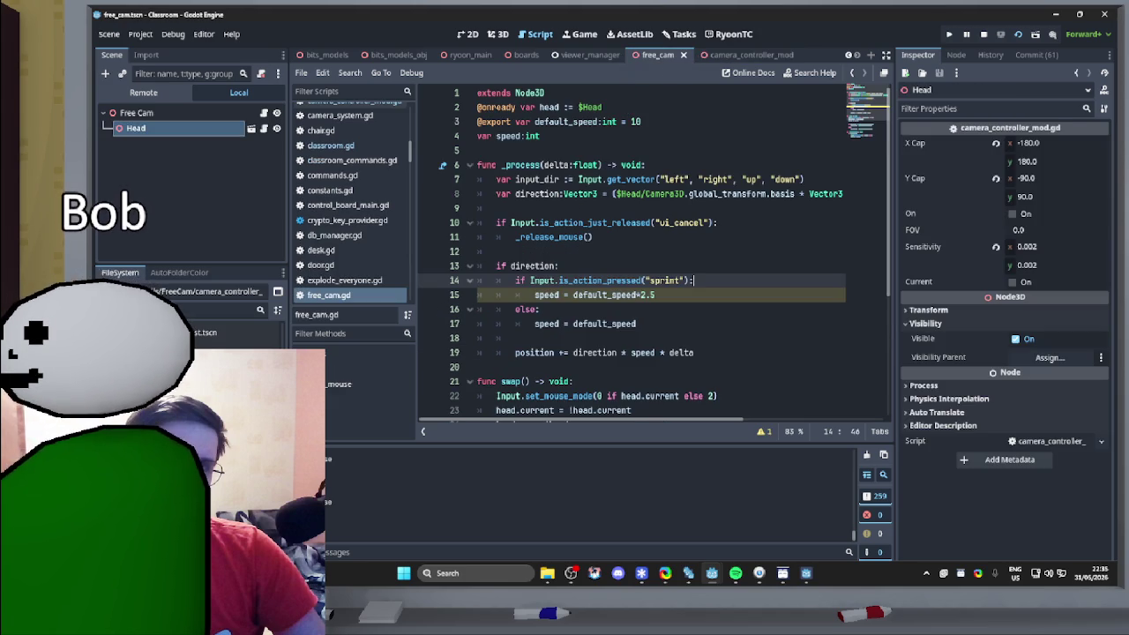
- Scroll through free_cam.gd and place the cursor on the else: branch in swap()
{"action": "scroll", "coordinate": [664, 106], "scroll_direction": "down", "scroll_amount": 4}
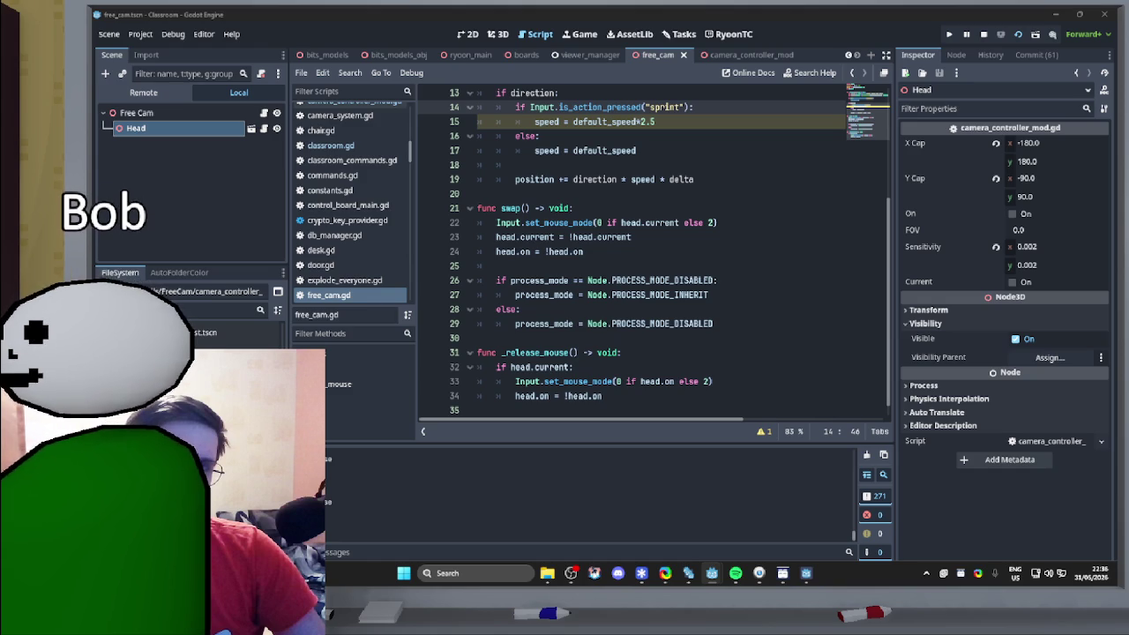
{"action": "scroll", "coordinate": [653, 251], "scroll_direction": "down", "scroll_amount": 1}
{"action": "scroll", "coordinate": [653, 251], "scroll_direction": "up", "scroll_amount": 2}
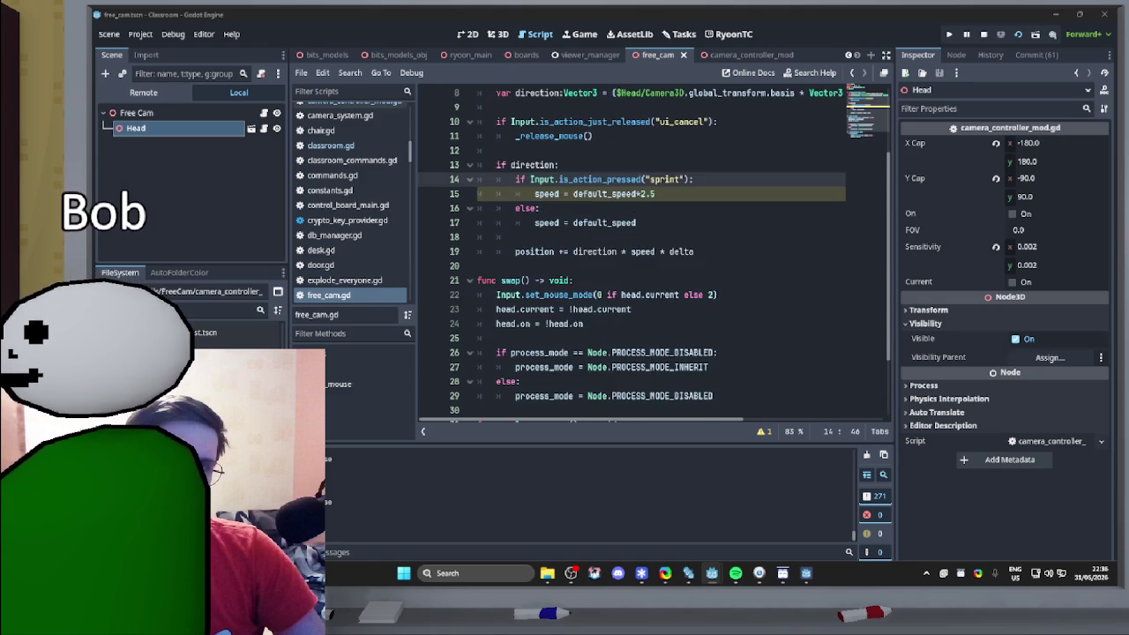
{"action": "scroll", "coordinate": [653, 252], "scroll_direction": "up", "scroll_amount": 3}
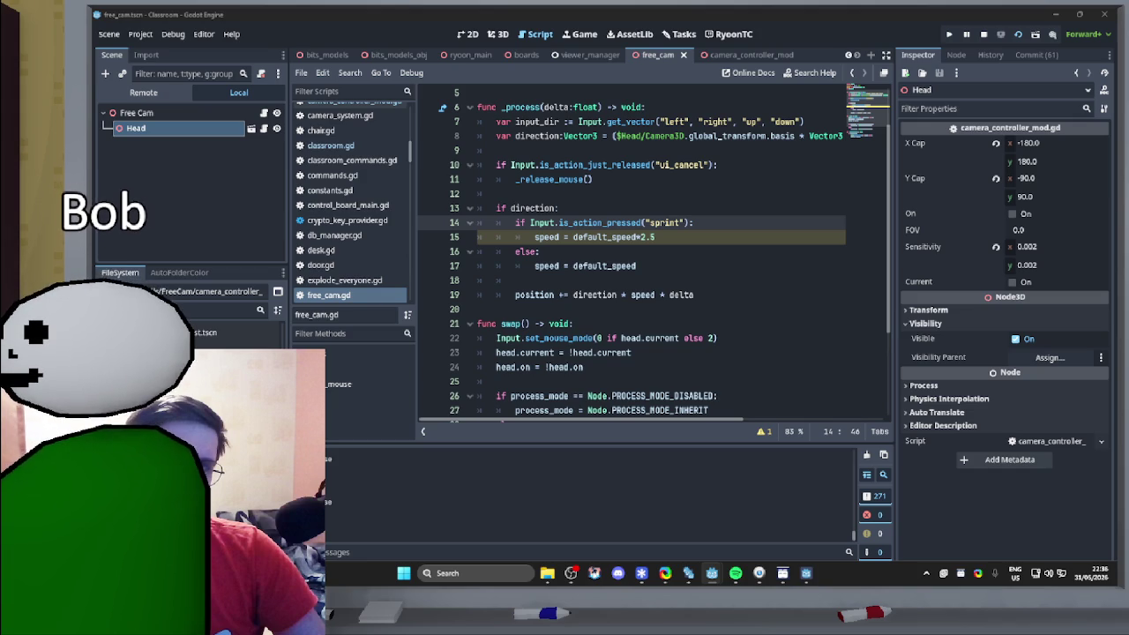
{"action": "scroll", "coordinate": [653, 251], "scroll_direction": "down", "scroll_amount": 3}
{"action": "left_click", "coordinate": [522, 295]}
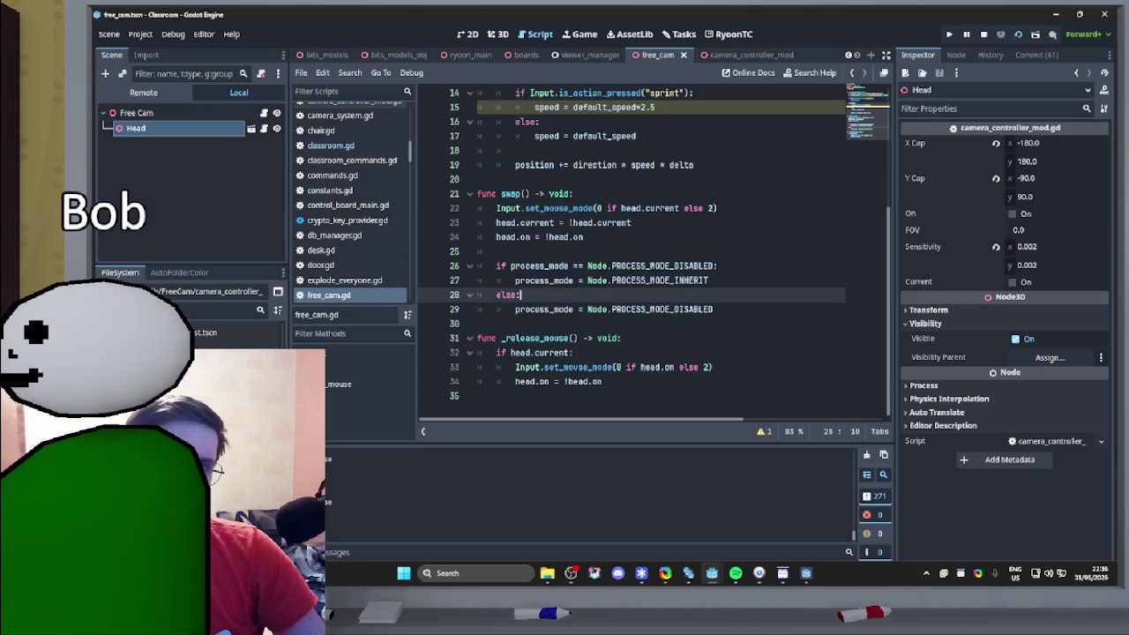